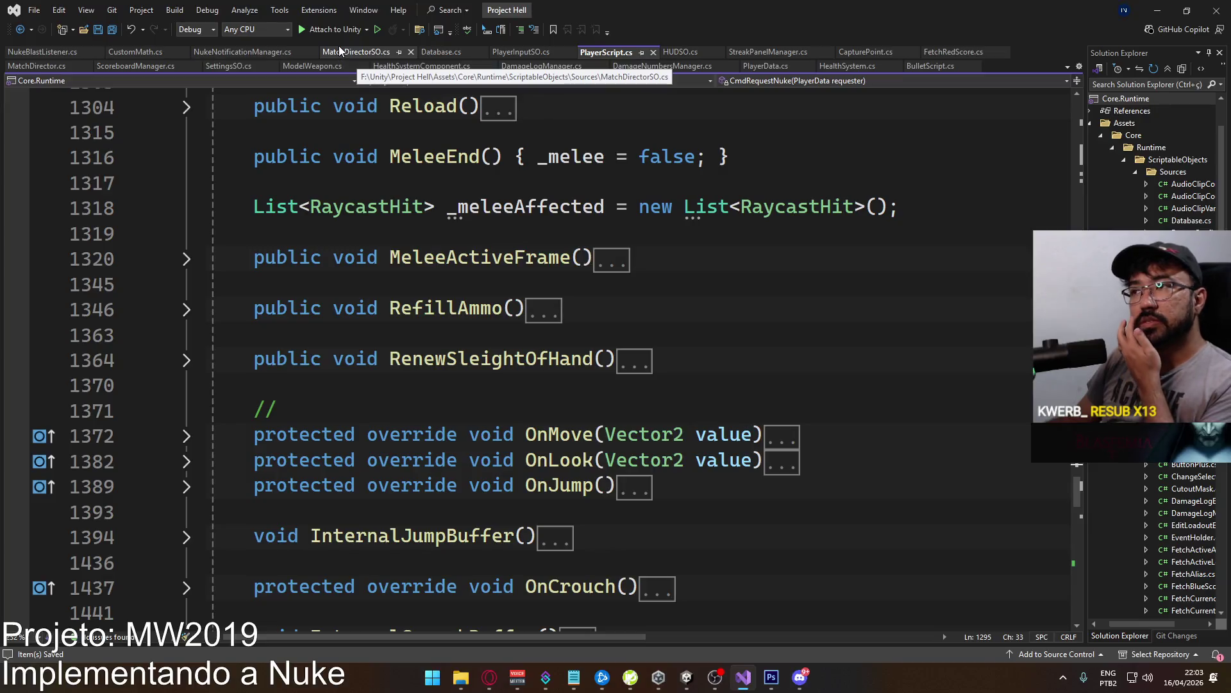
# Switch to MatchDirector.cs and collapse the HookOnGameModeUpdated and HookOnNukeTimerUpdated method bodies.
pyautogui.click(41, 67)
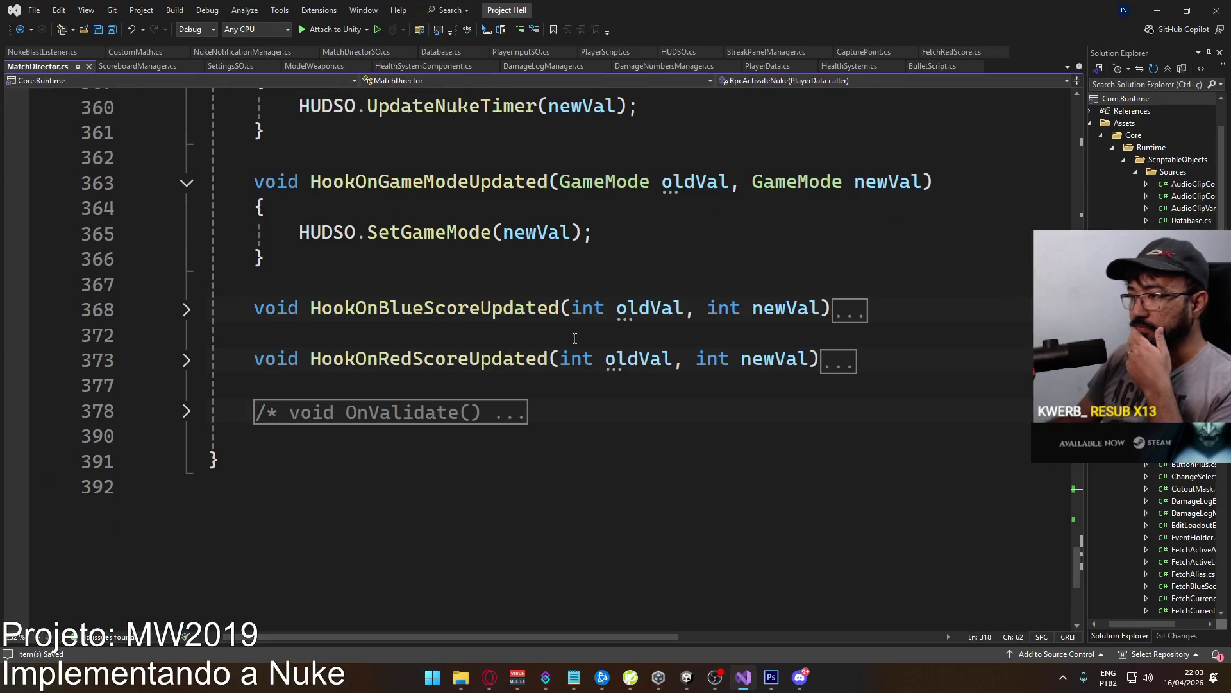
pyautogui.scroll(4, 575, 338)
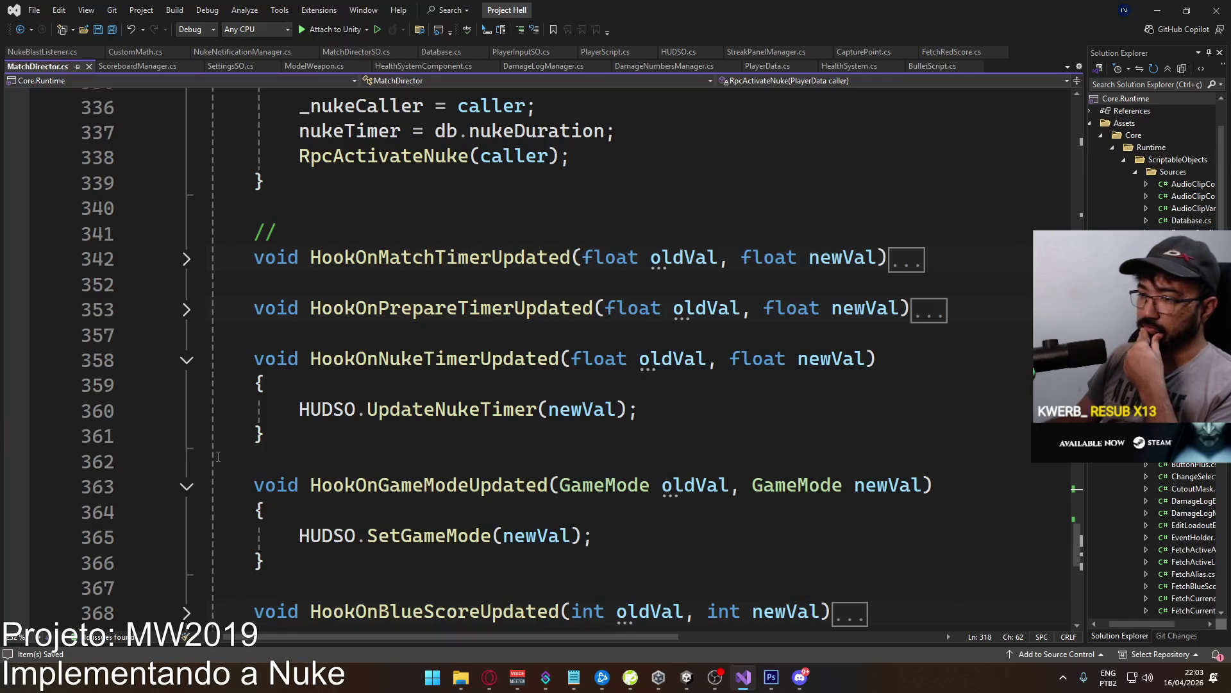
pyautogui.click(187, 487)
pyautogui.click(187, 360)
# Select the five match-ending statements on lines 143–147 in the nukeTimer-expiry block.
pyautogui.scroll(4, 402, 357)
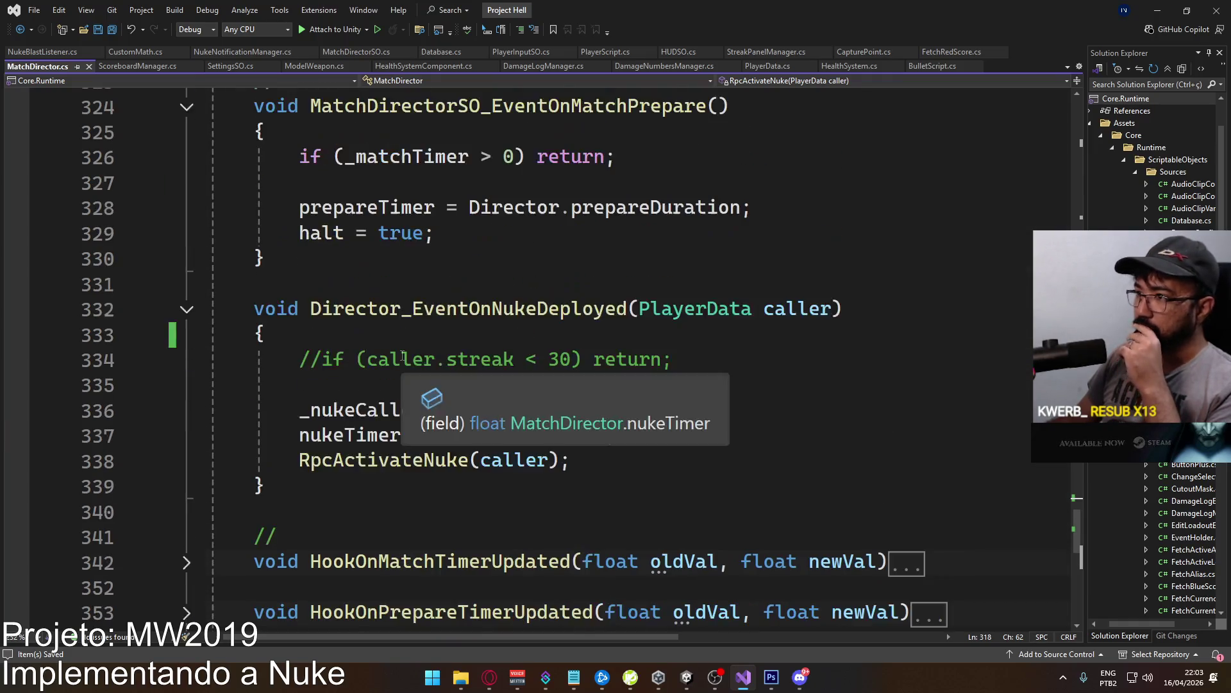
pyautogui.scroll(12, 529, 347)
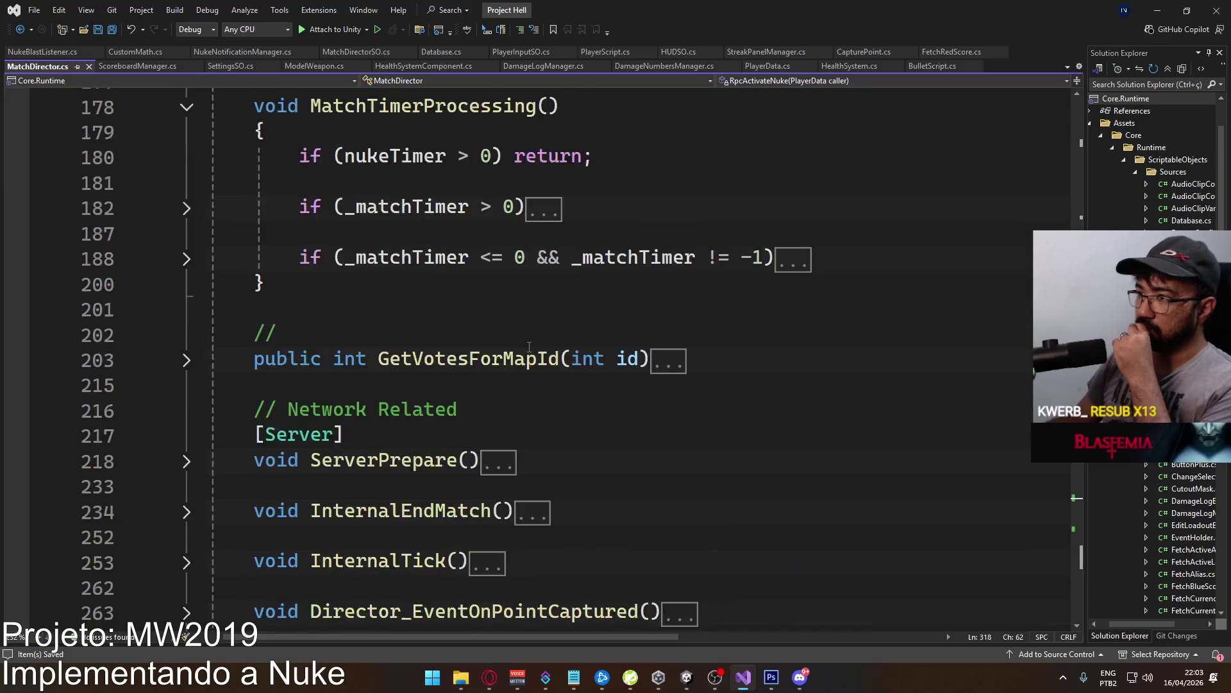
pyautogui.scroll(8, 529, 347)
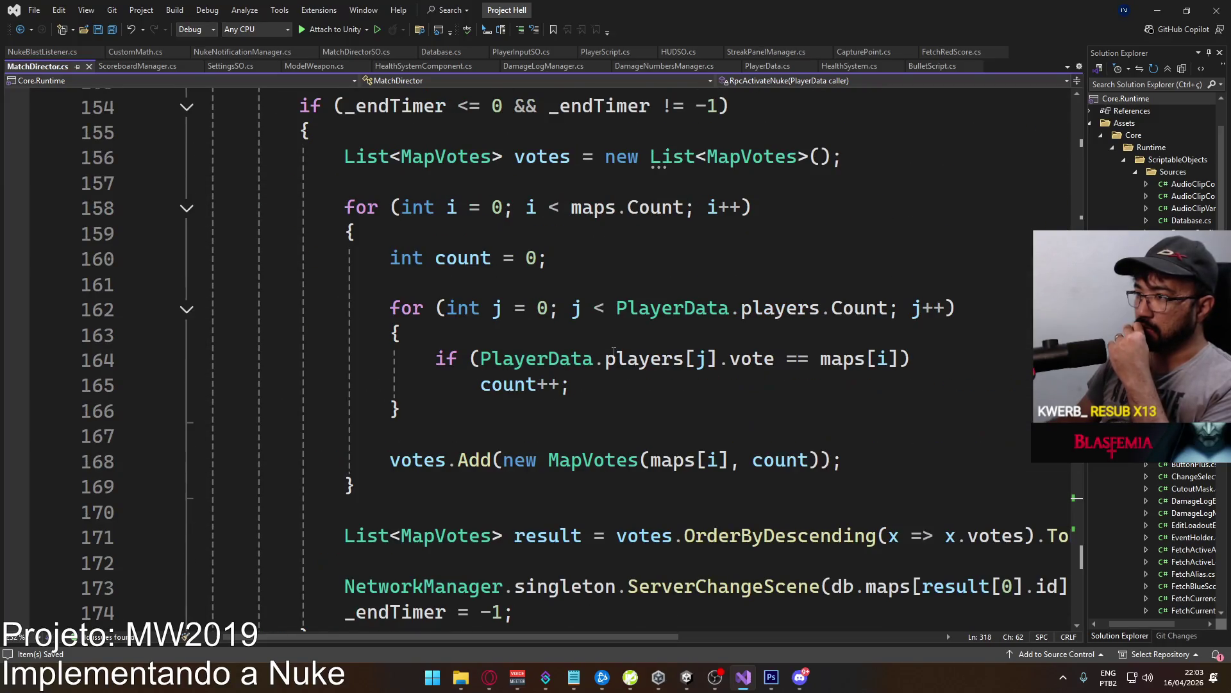
pyautogui.scroll(-2, 614, 351)
pyautogui.scroll(7, 596, 351)
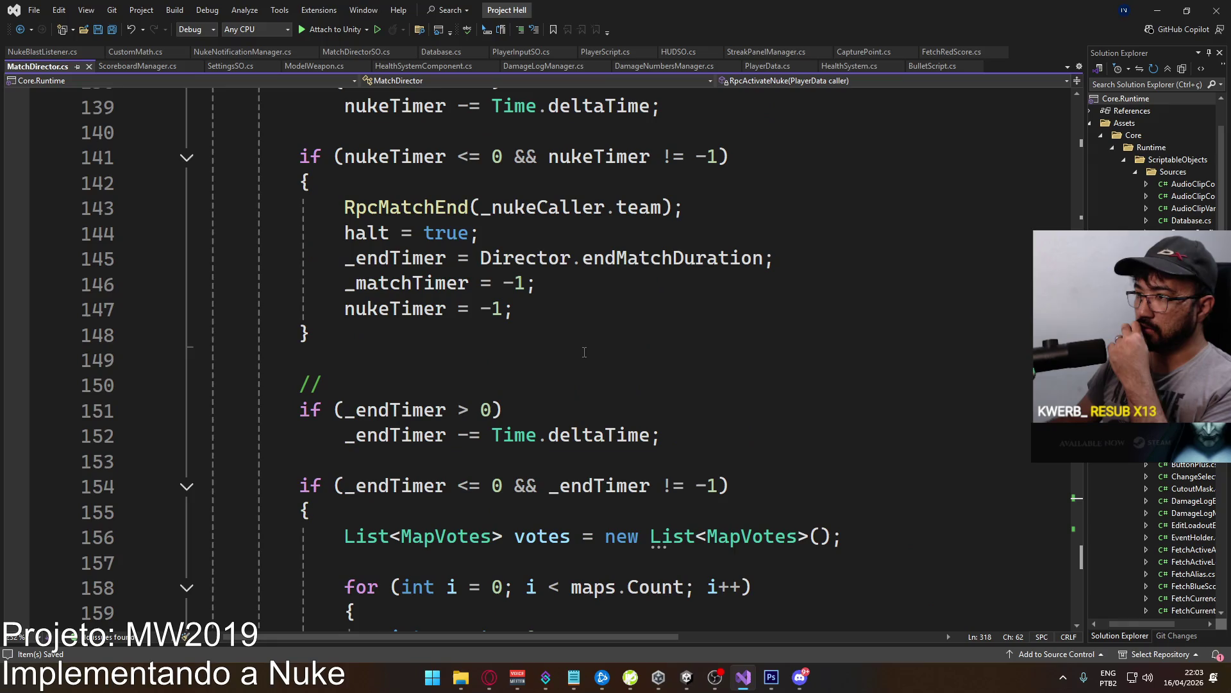
pyautogui.scroll(1, 507, 331)
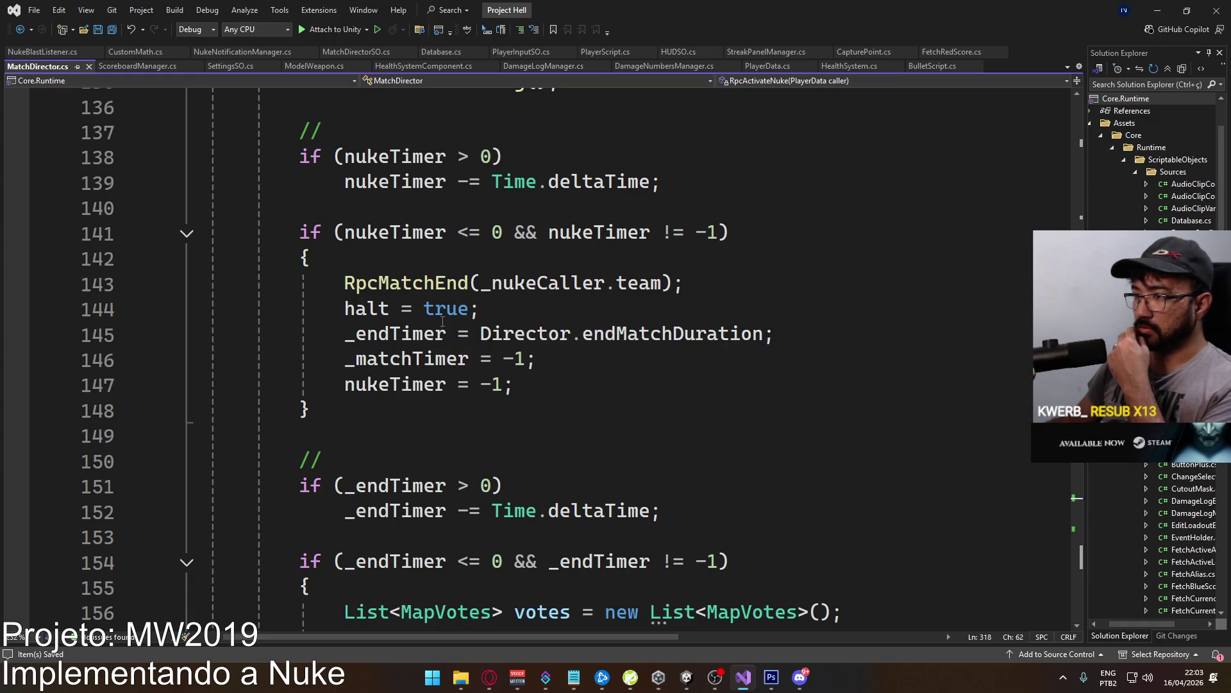
pyautogui.moveTo(533, 385); pyautogui.dragTo(404, 295)
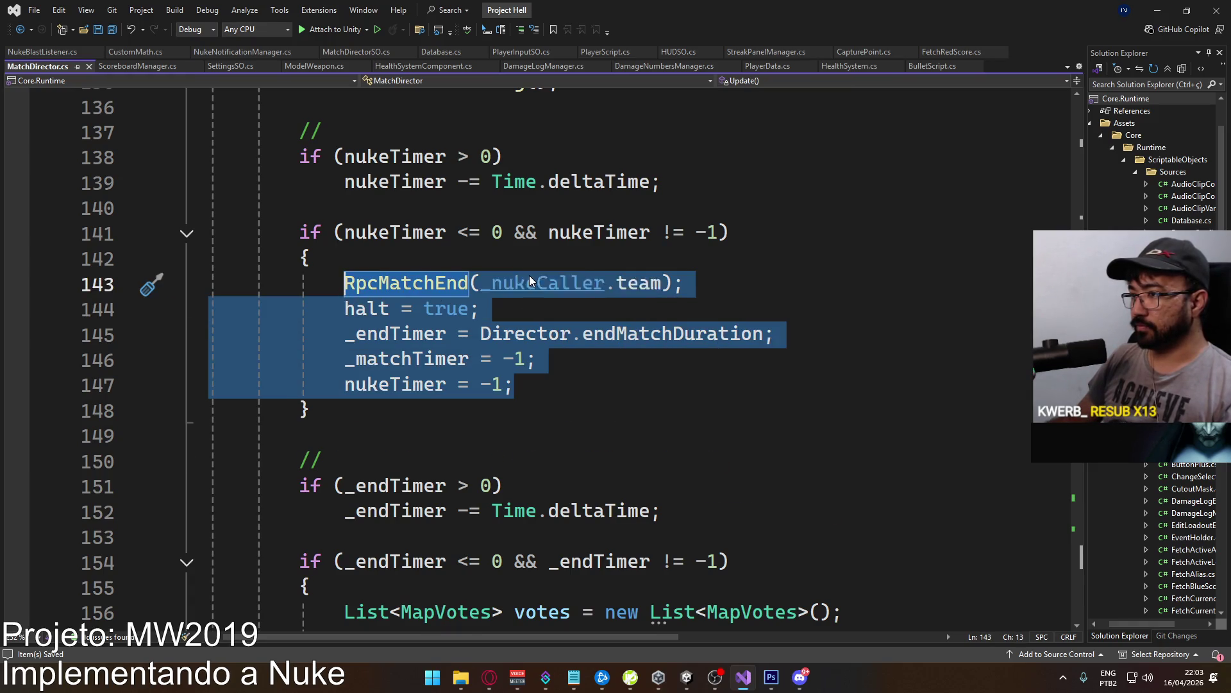
# Cut the five match-ending statements out of the nukeTimer-expiry block.
pyautogui.hotkey('ctrl', 'x')
pyautogui.scroll(-4, 414, 329)
pyautogui.scroll(-7, 415, 329)
pyautogui.scroll(-3, 440, 321)
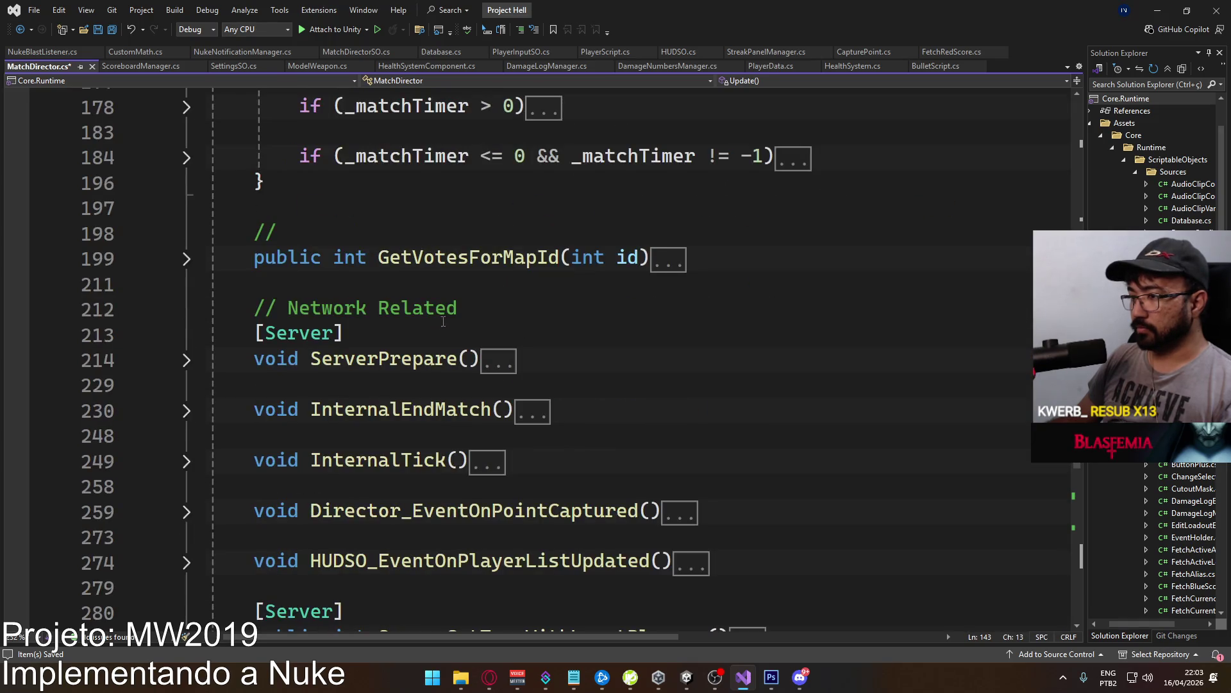
pyautogui.scroll(1, 420, 299)
# Add a public void EndMatchByNuke() method after GetVotesForMapId containing the cut statements.
pyautogui.click(407, 349)
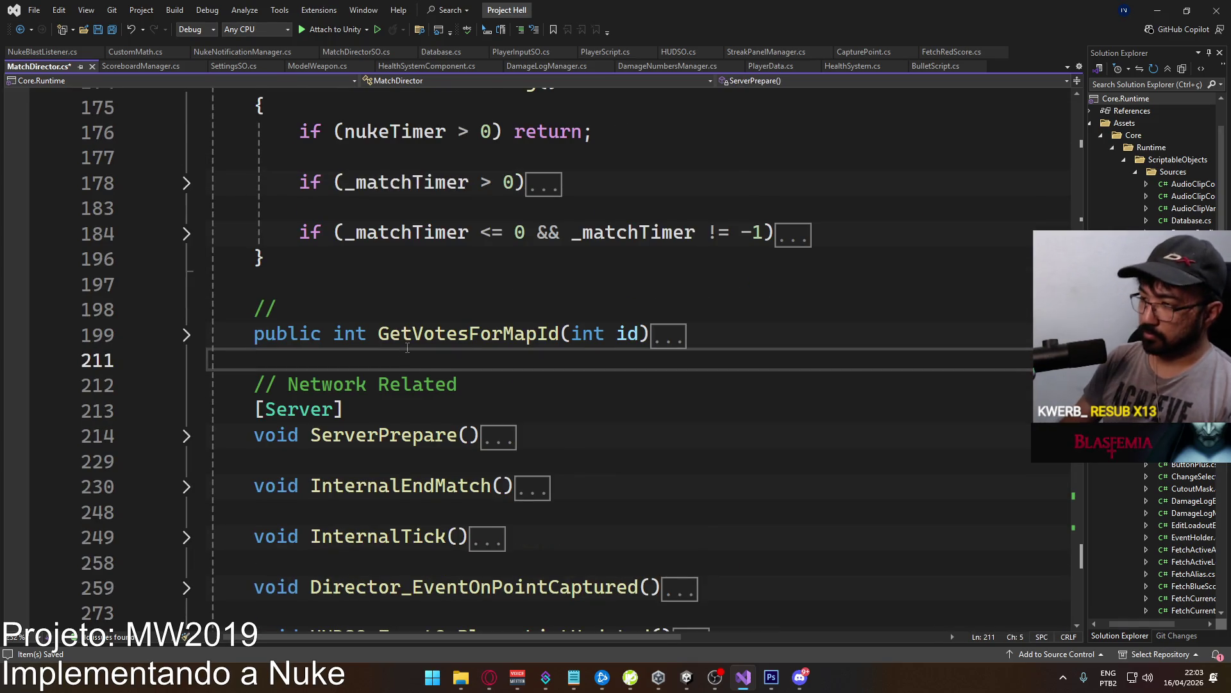
pyautogui.press('Return')
pyautogui.press('Return')
pyautogui.press('Up')
pyautogui.write('pu')
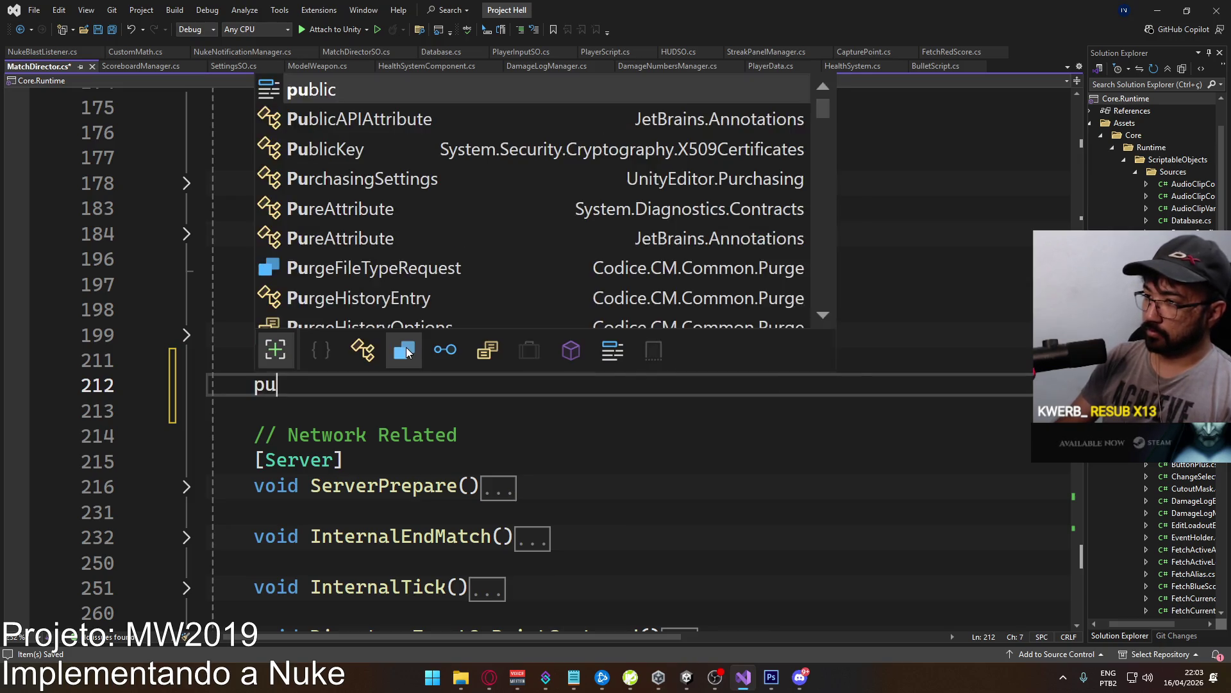
pyautogui.write('blic void ')
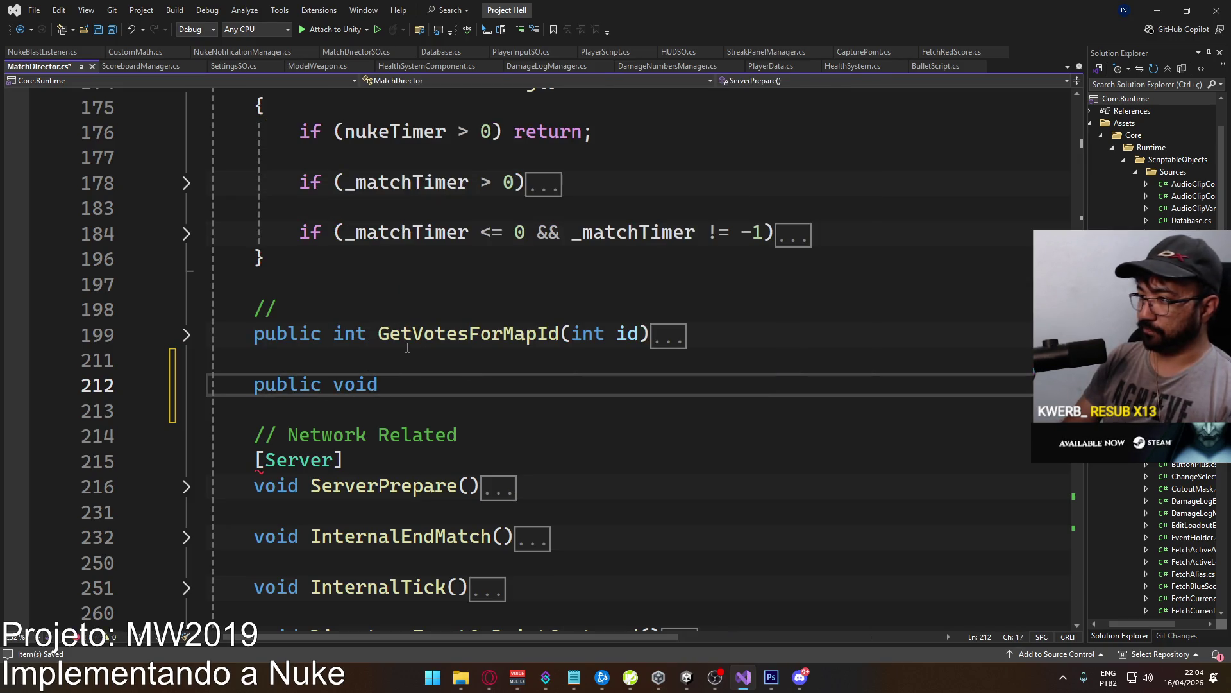
pyautogui.write('EndMatch')
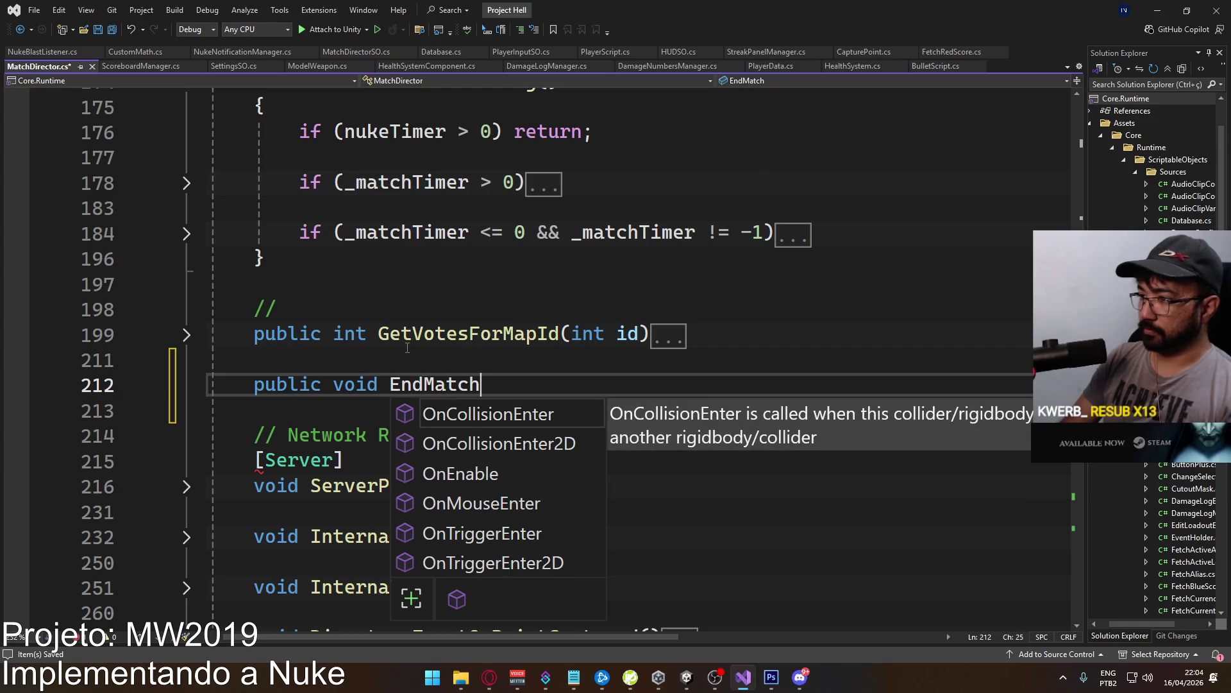
pyautogui.write('ByNuke()')
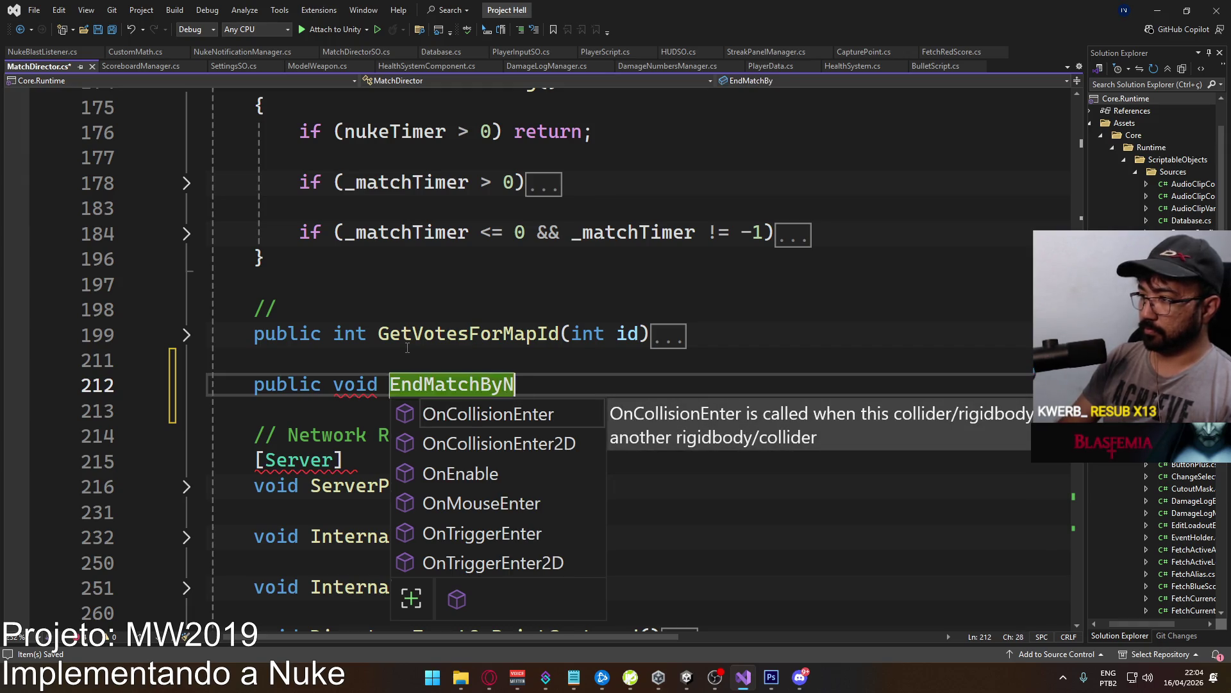
pyautogui.press('Return')
pyautogui.write('{')
pyautogui.press('Return')
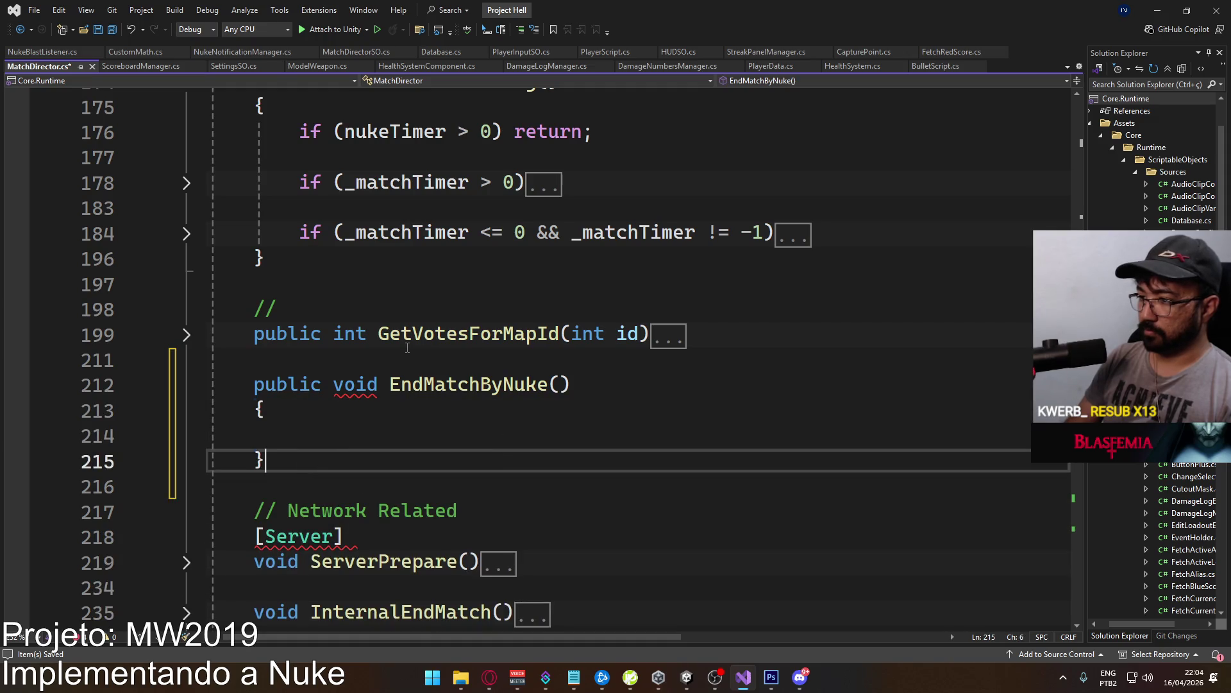
pyautogui.press('Tab')
pyautogui.press('Up')
pyautogui.press('Up')
pyautogui.press('Up')
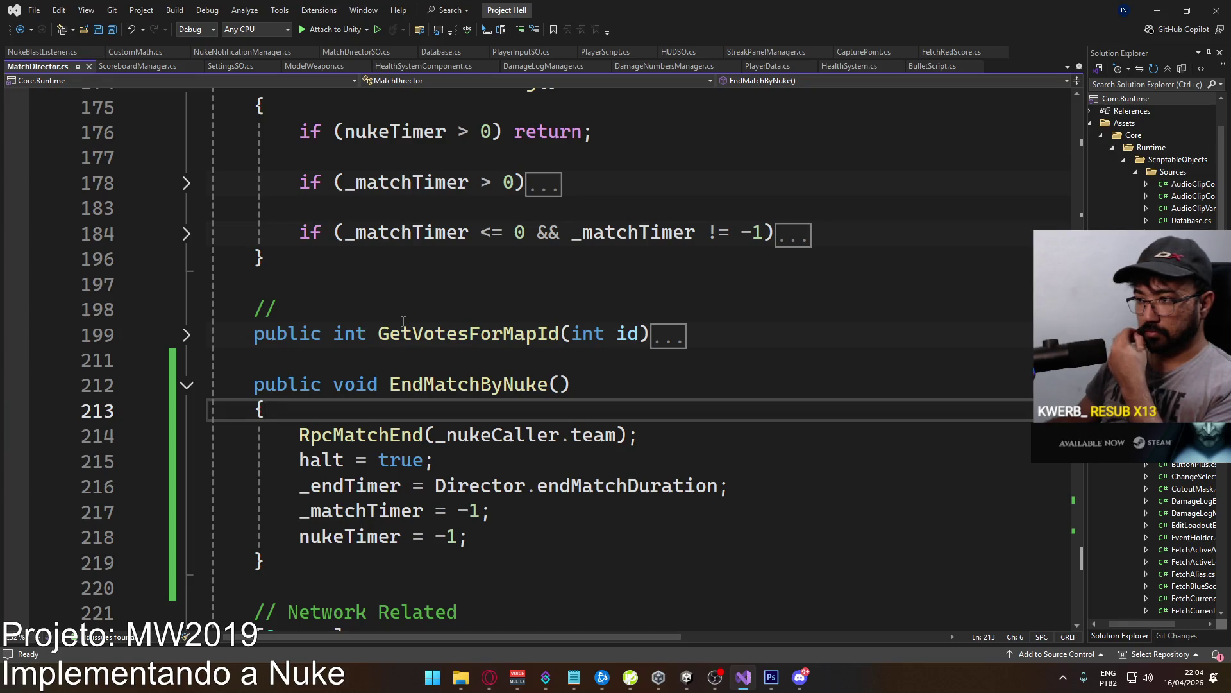
# Remove the halt = true line from EndMatchByNuke and save MatchDirector.cs.
pyautogui.click(492, 459)
pyautogui.hotkey('ctrl', 'x')
pyautogui.hotkey('ctrl', 's')
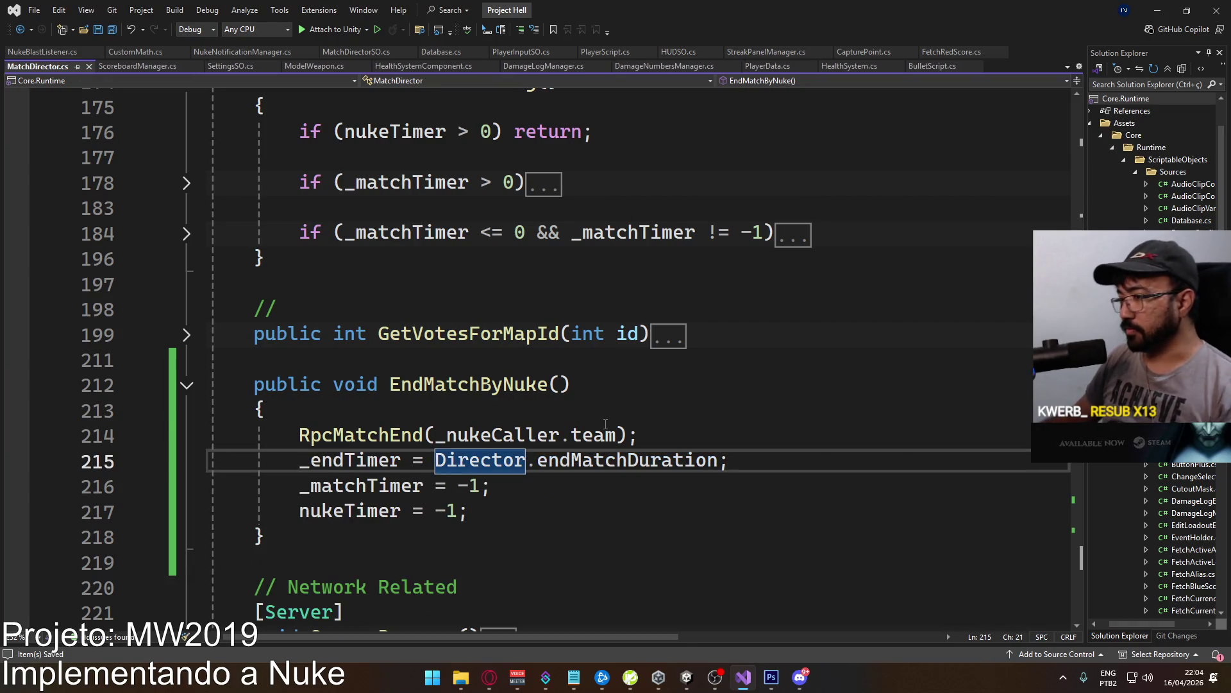
pyautogui.scroll(13, 606, 424)
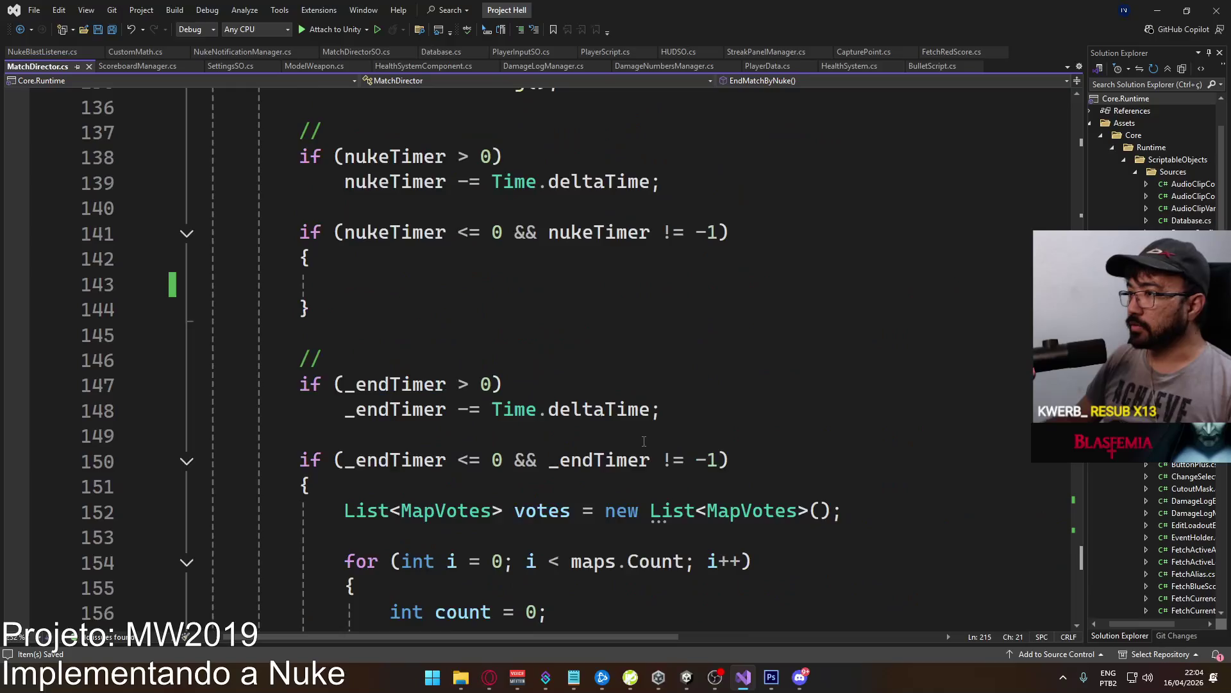
# Put /* before the if on line 141 and */ after its closing brace, then save.
pyautogui.scroll(2, 644, 441)
pyautogui.click(635, 443)
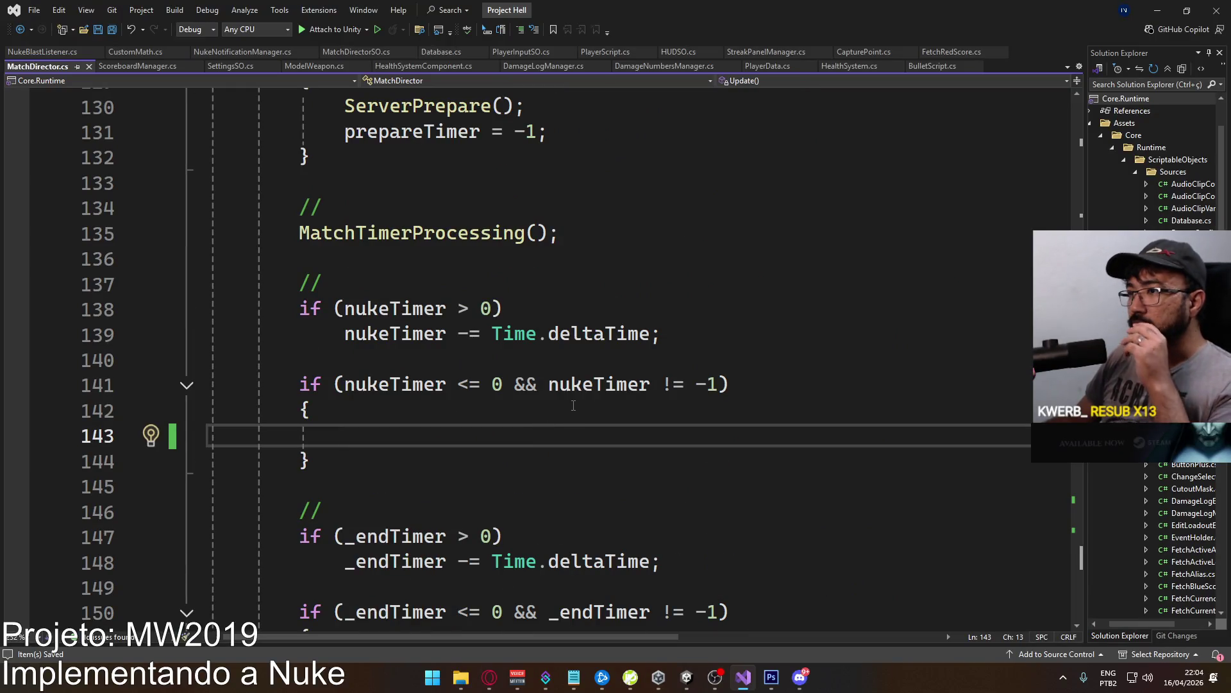
pyautogui.scroll(2, 565, 409)
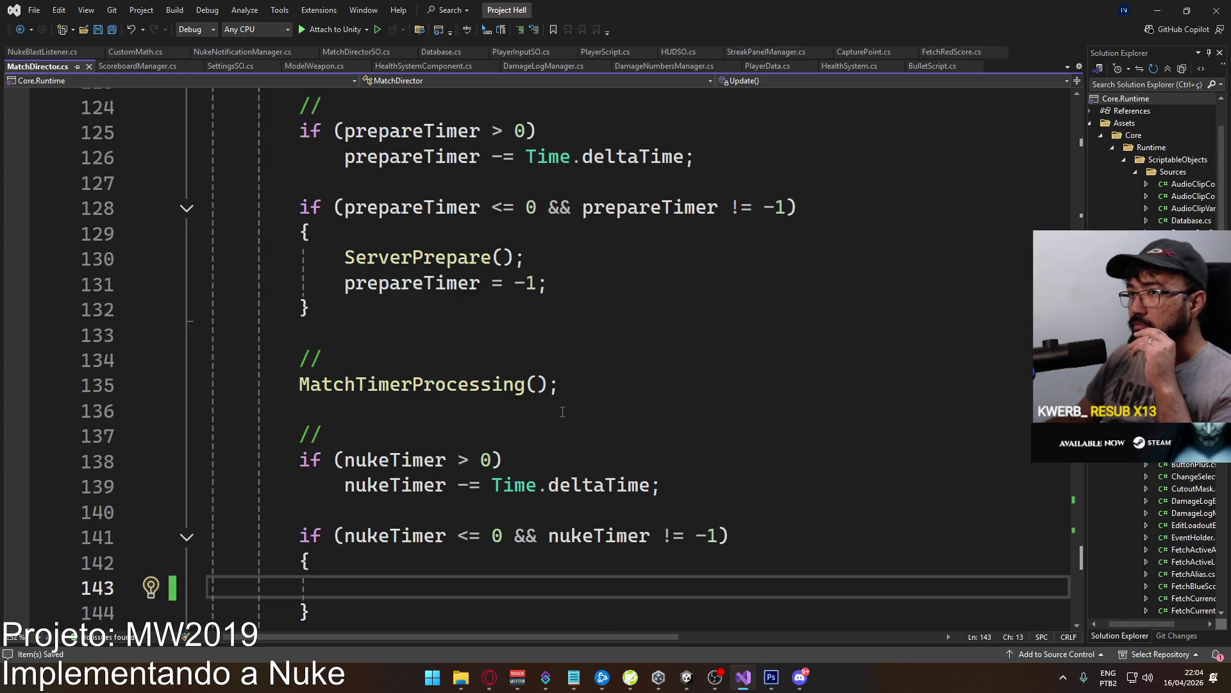
pyautogui.scroll(-2, 563, 411)
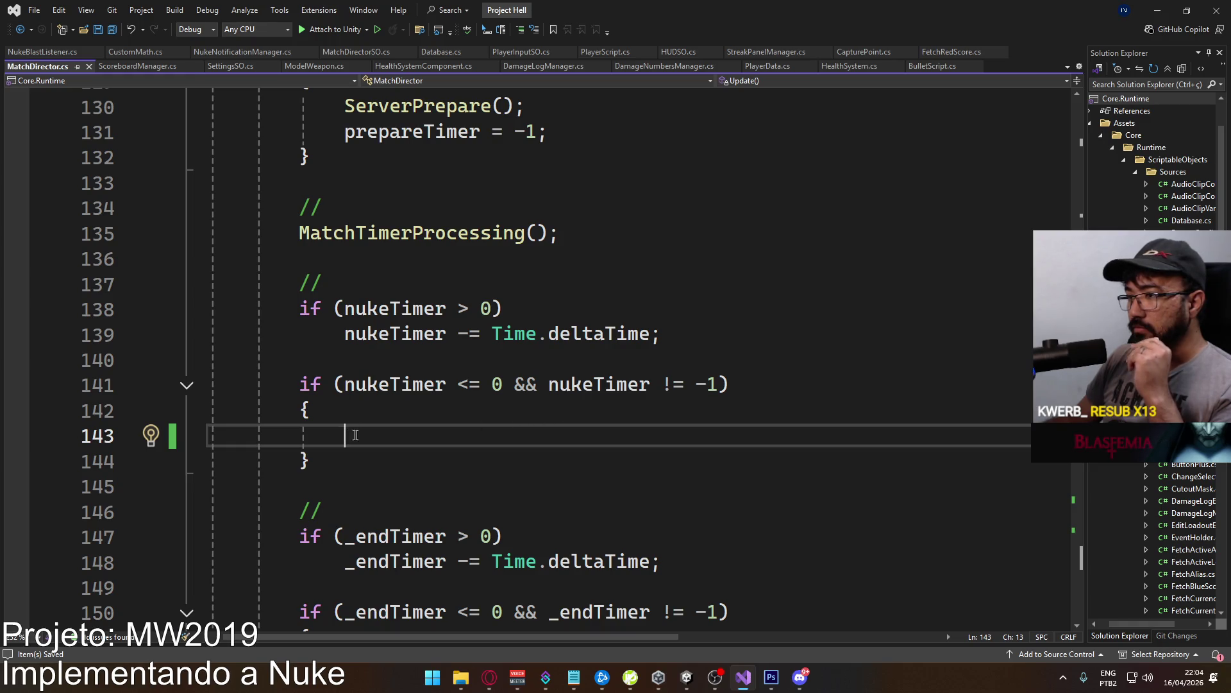
pyautogui.hotkey('shift', 'Up')
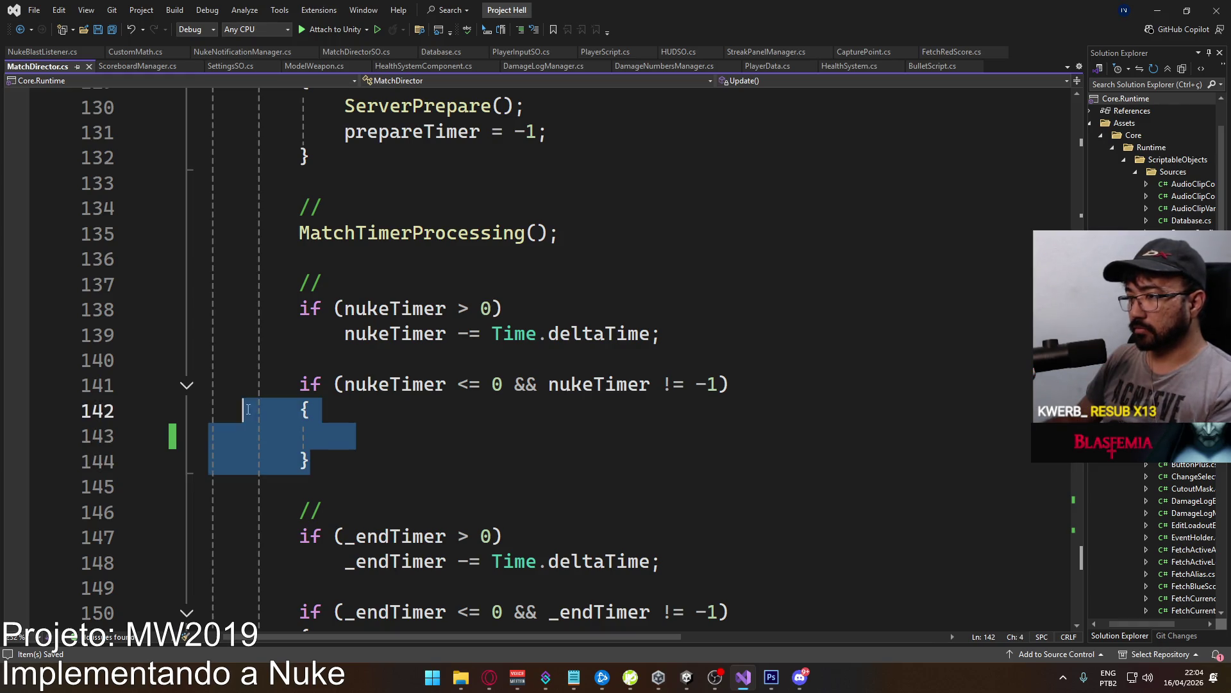
pyautogui.hotkey('shift', 'Up')
pyautogui.press('Left')
pyautogui.write('/*')
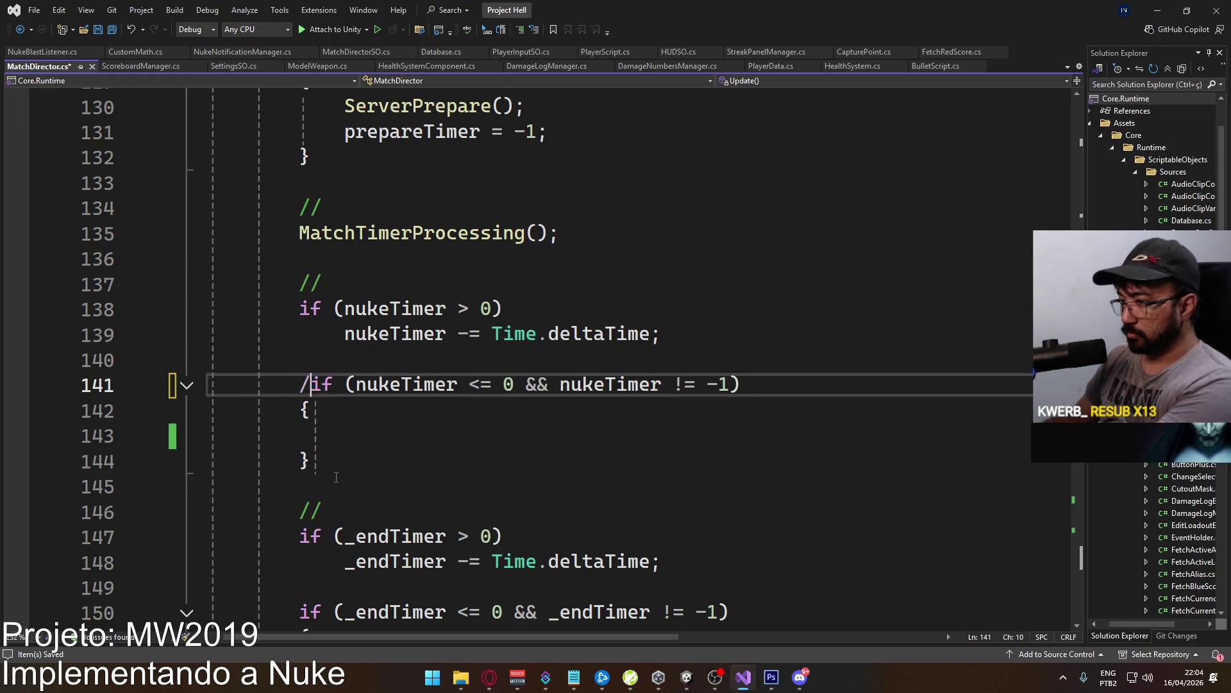
pyautogui.press('Down')
pyautogui.press('Down')
pyautogui.press('Down')
pyautogui.write('*/')
pyautogui.hotkey('ctrl', 's')
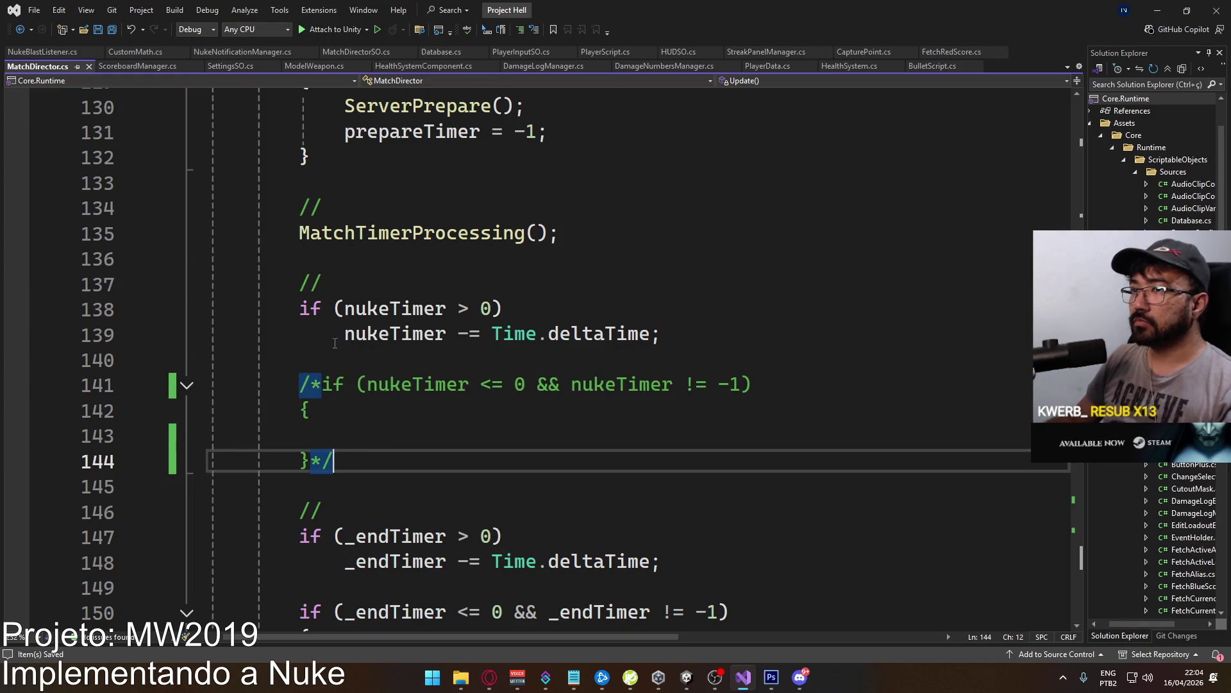
# Clear the Unity console, enter Play mode, and inspect the domain-backup console errors.
pyautogui.click(692, 681)
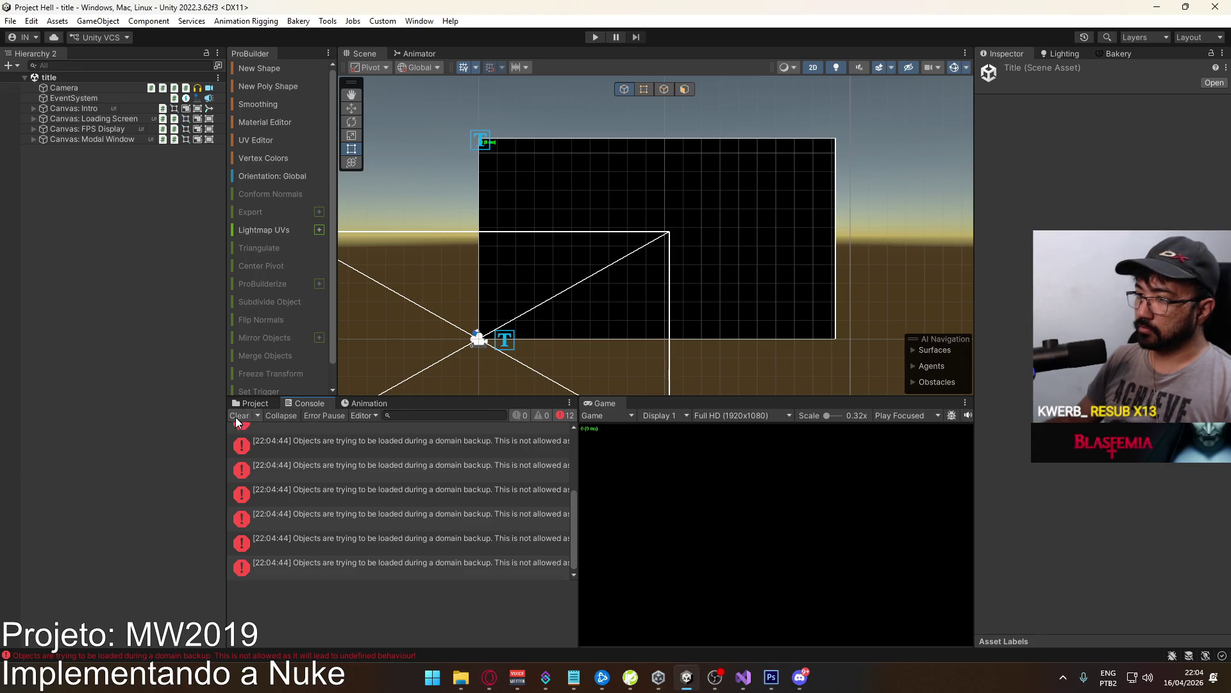
pyautogui.click(239, 415)
pyautogui.click(594, 38)
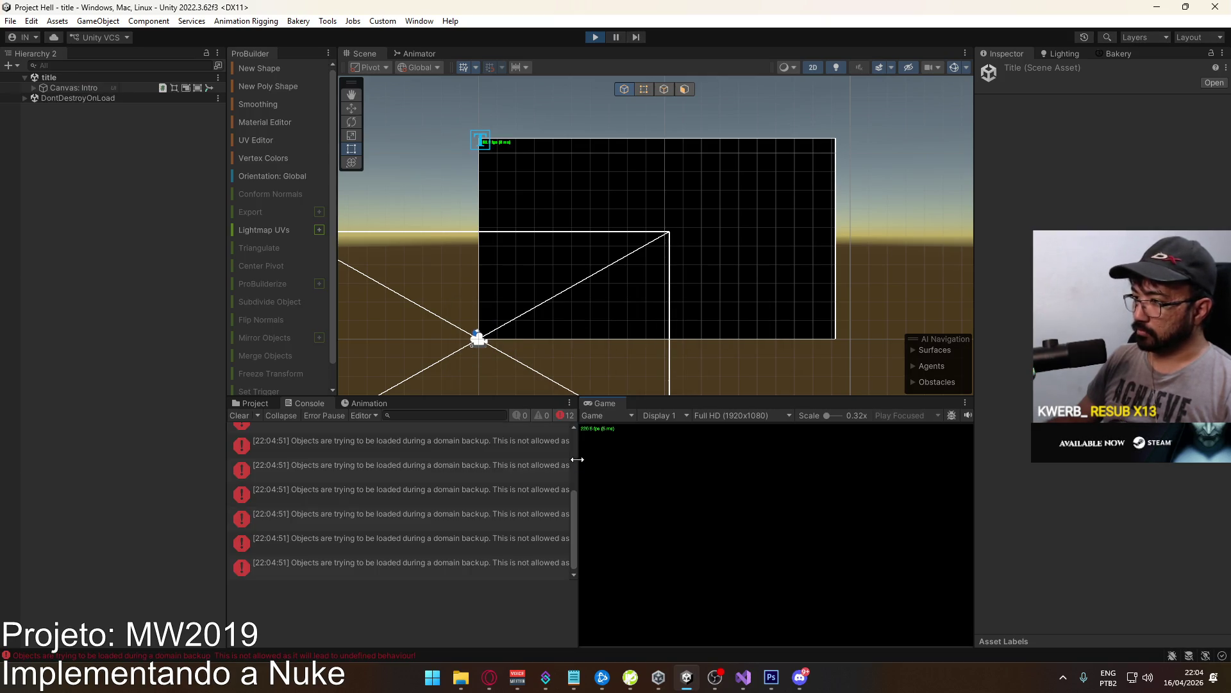
pyautogui.click(357, 449)
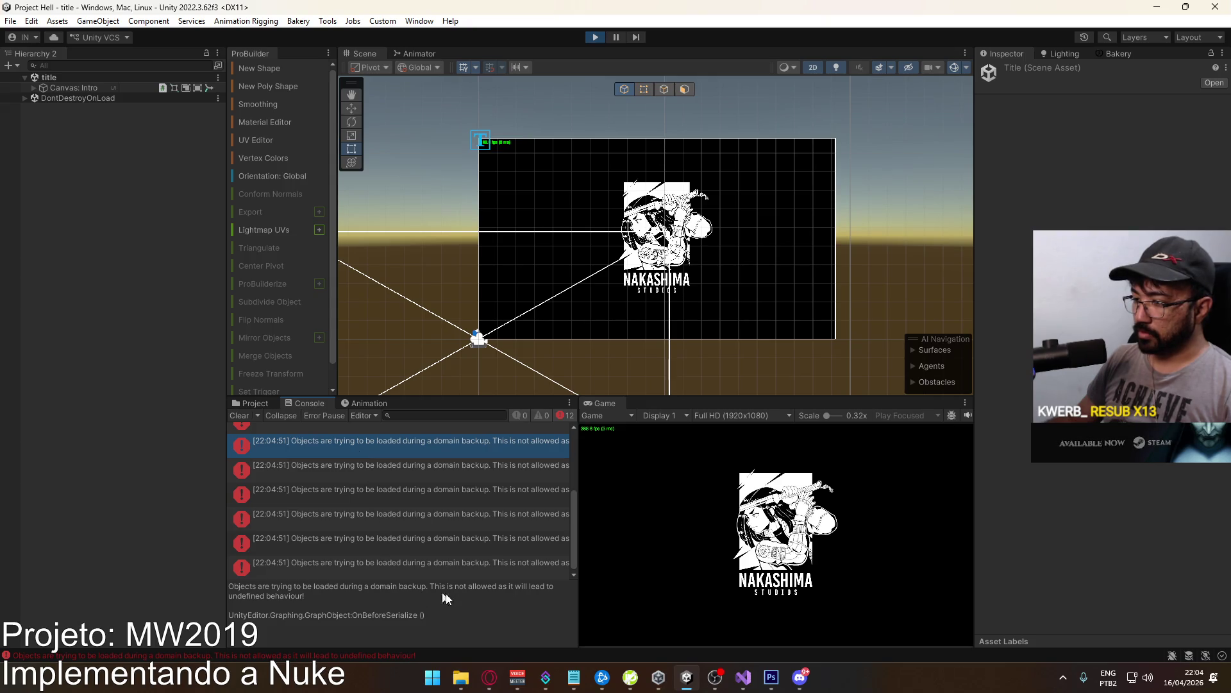
pyautogui.scroll(5, 564, 445)
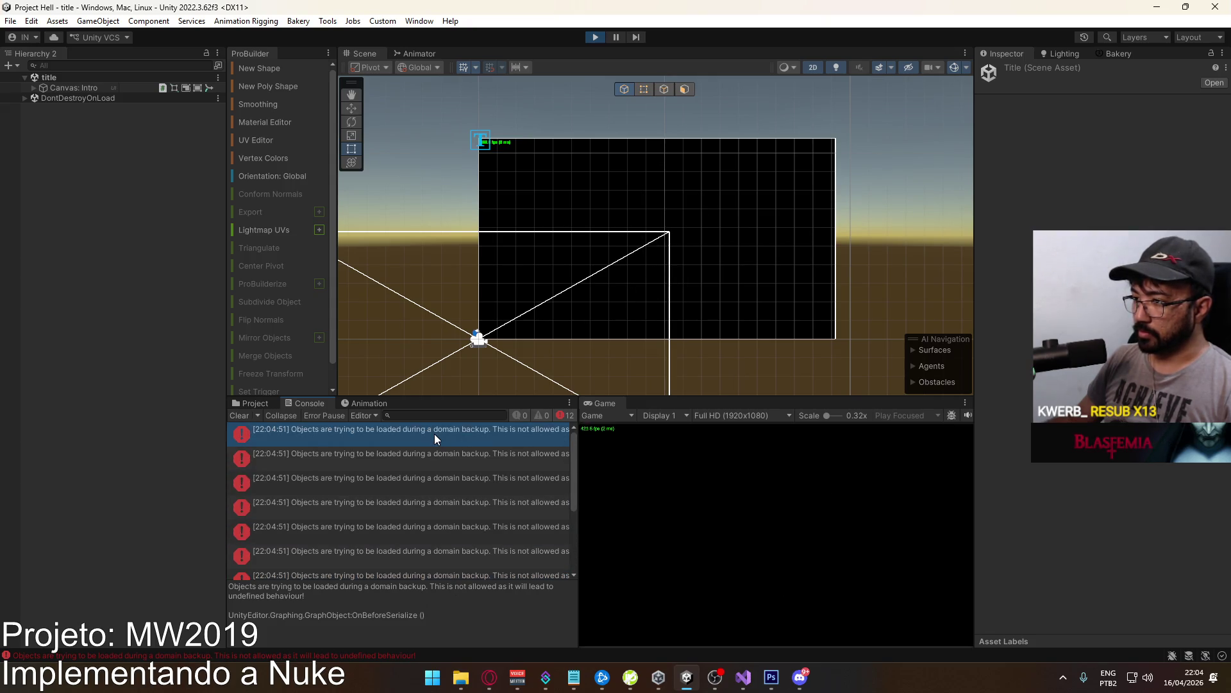
pyautogui.click(421, 451)
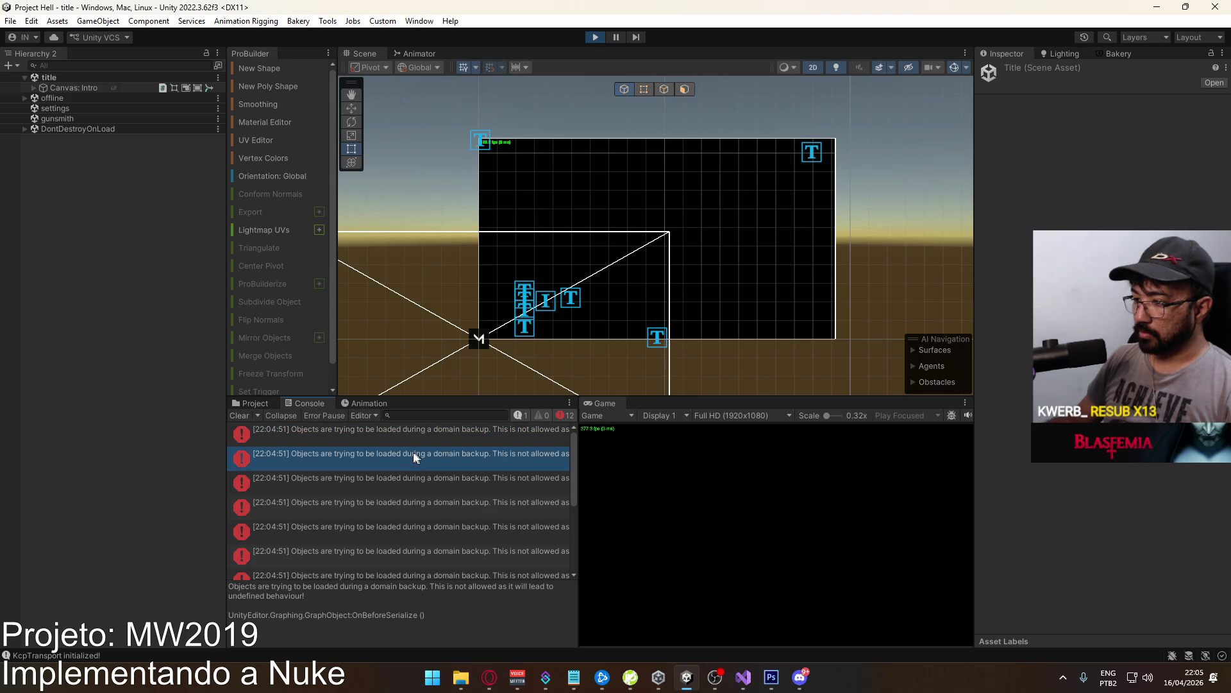
# Close the Animator and Animation tabs, clear the console, and create a match on Crash.
pyautogui.rightClick(408, 59)
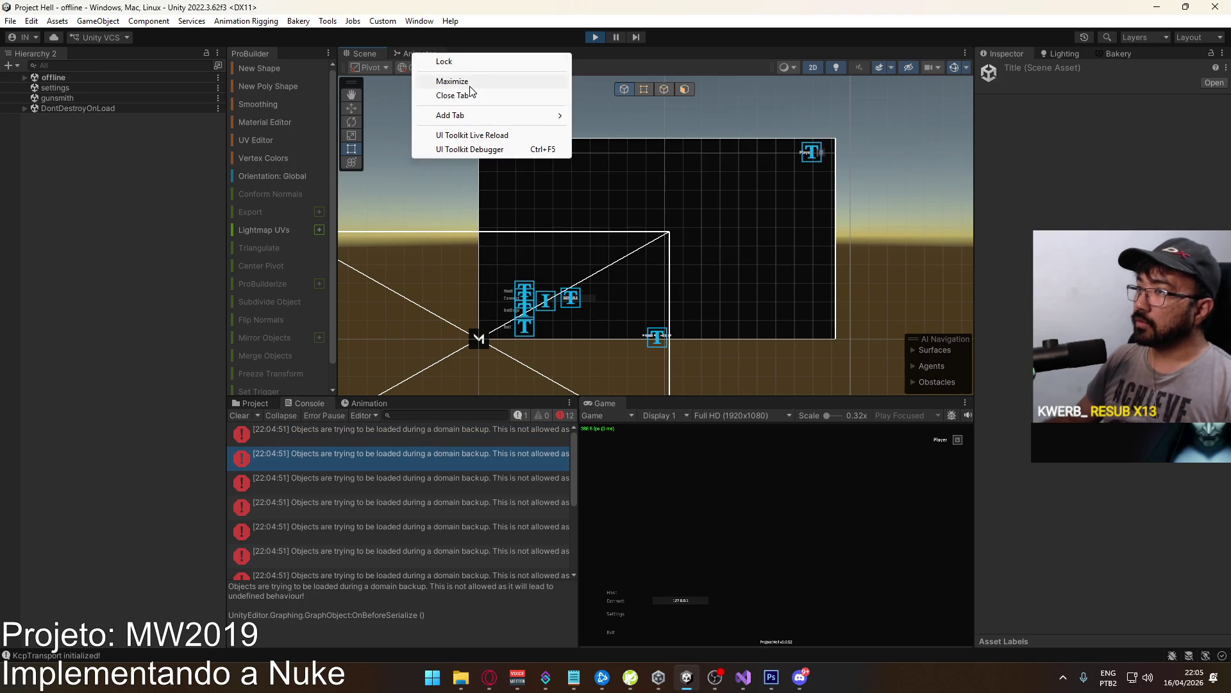
pyautogui.click(463, 91)
pyautogui.click(239, 415)
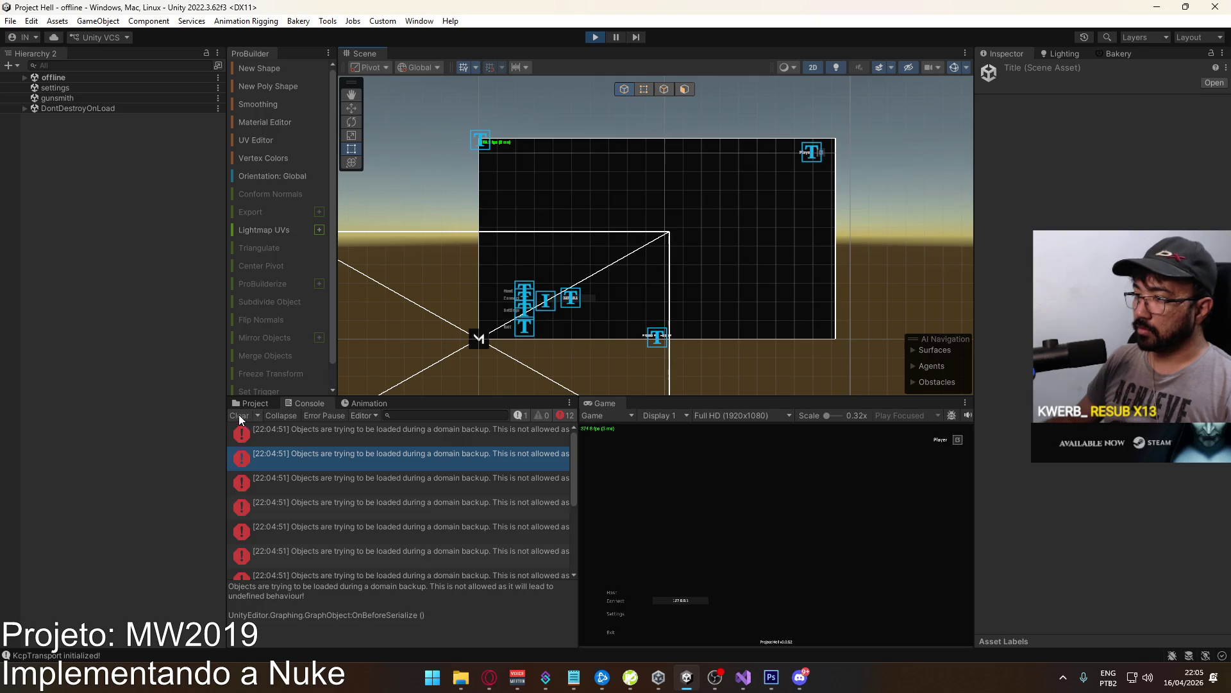
pyautogui.rightClick(367, 403)
pyautogui.click(417, 449)
pyautogui.click(611, 594)
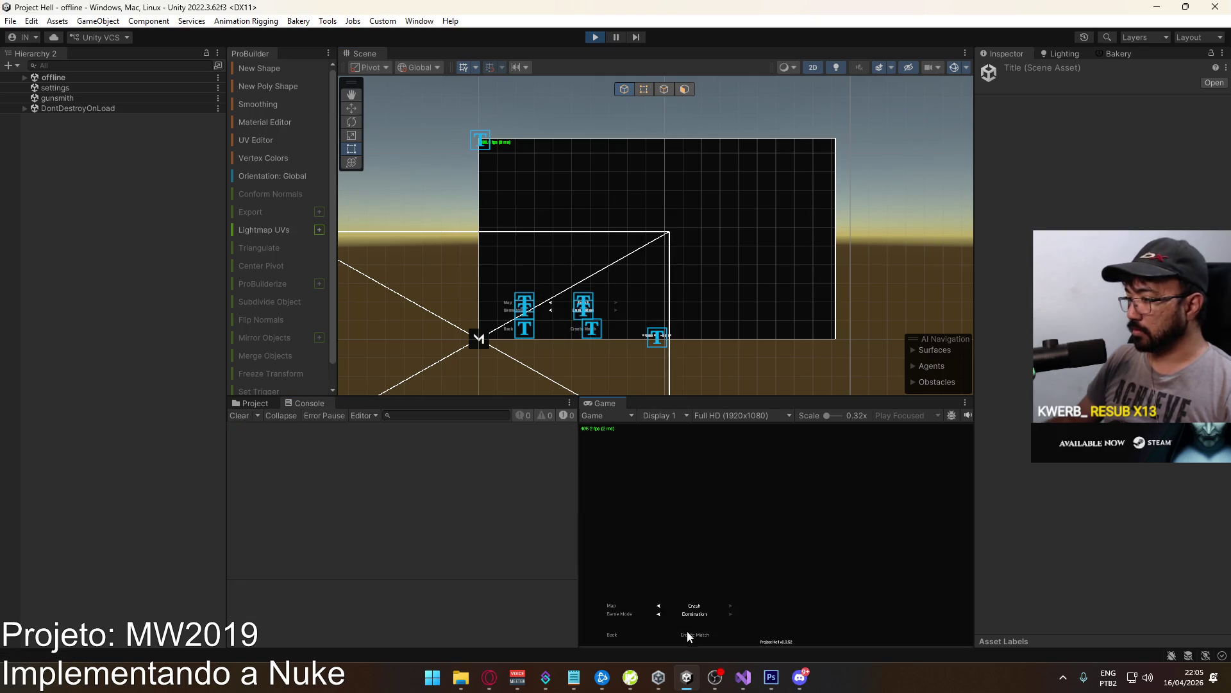
pyautogui.click(687, 631)
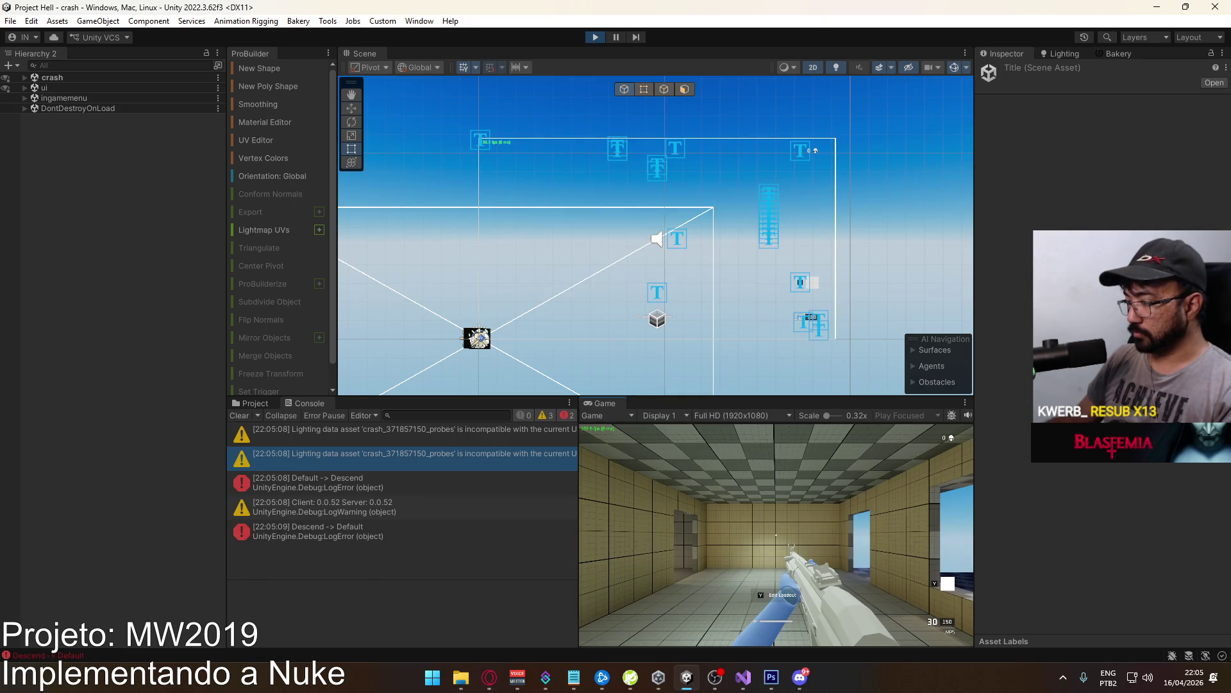
# Trigger the nuke with key 4, move around the map, and view the nuke log's stack trace.
pyautogui.press('4')
pyautogui.press('space')
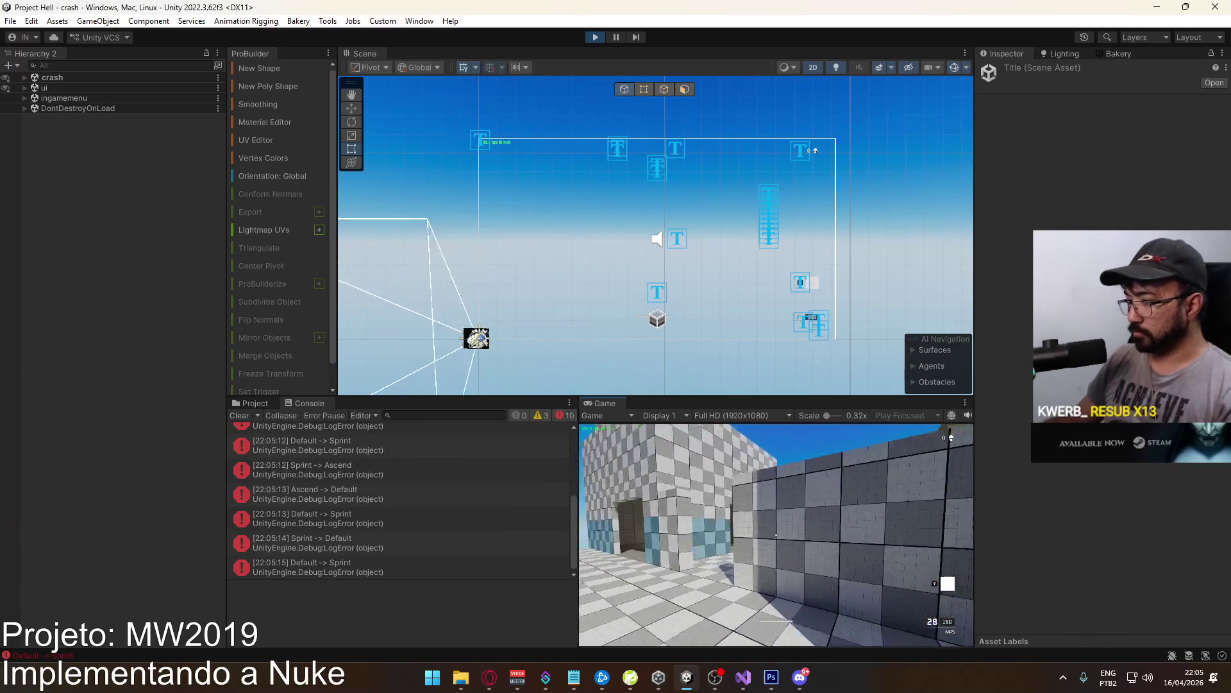
pyautogui.press('r')
pyautogui.press('w')
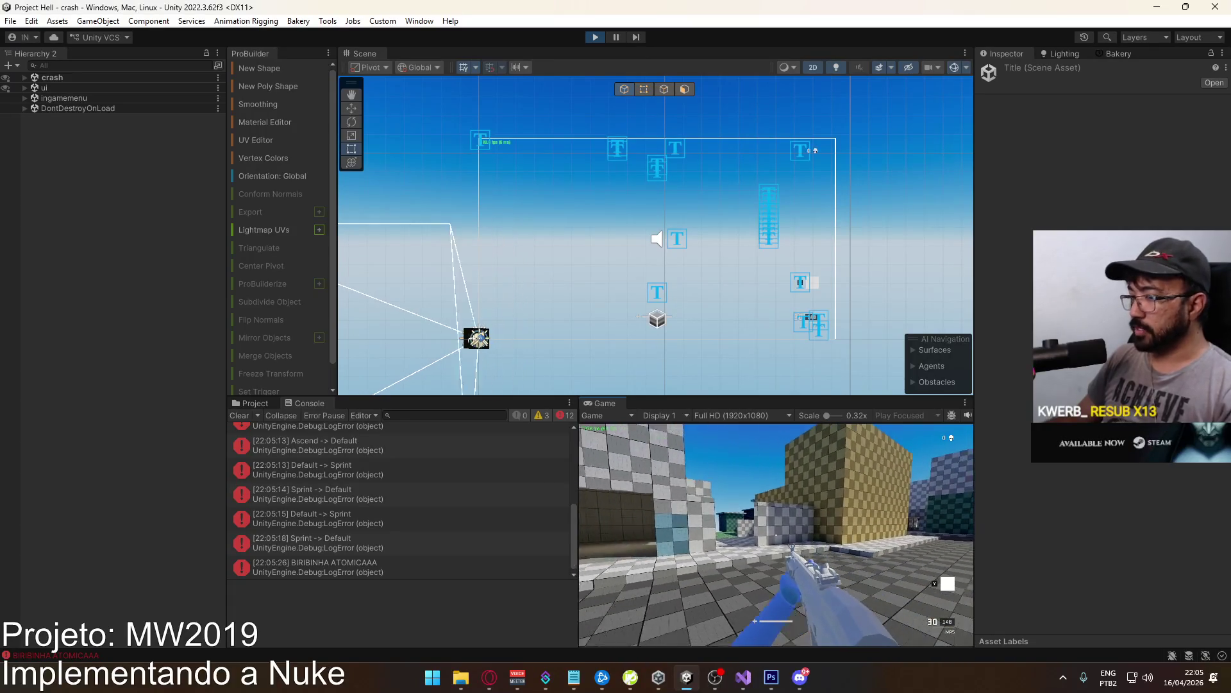
pyautogui.click(336, 567)
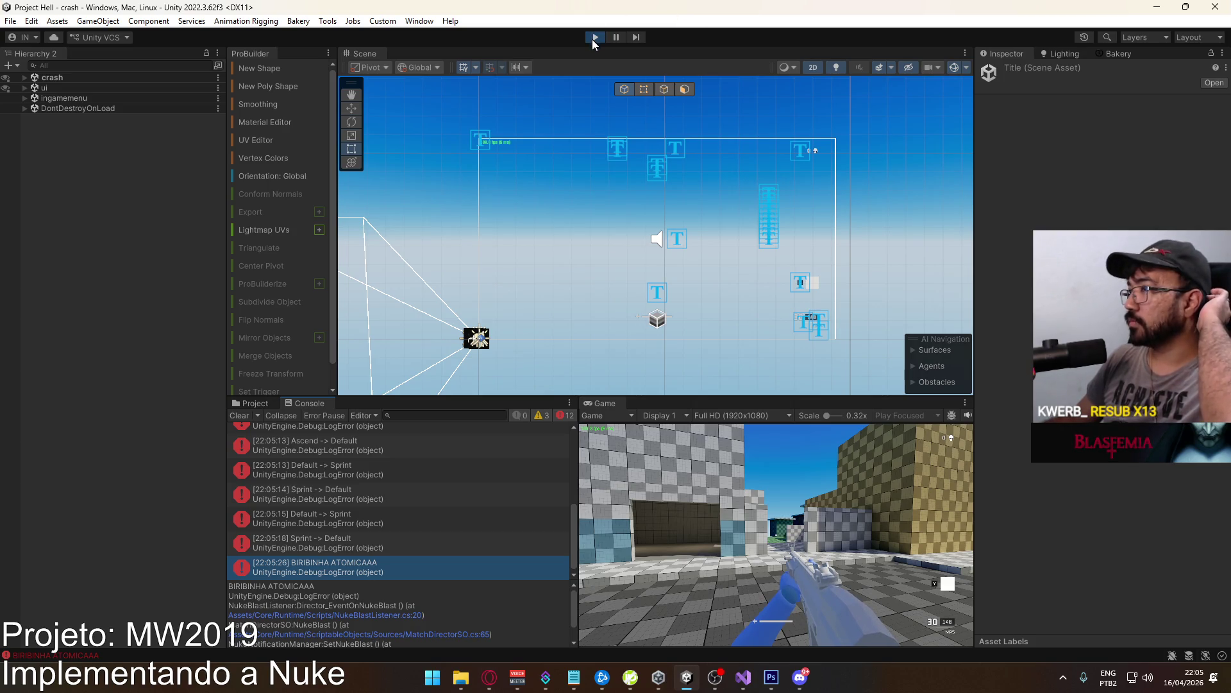
# Stop Play mode and bring MatchDirector.cs up in Visual Studio.
pyautogui.click(594, 39)
pyautogui.click(248, 407)
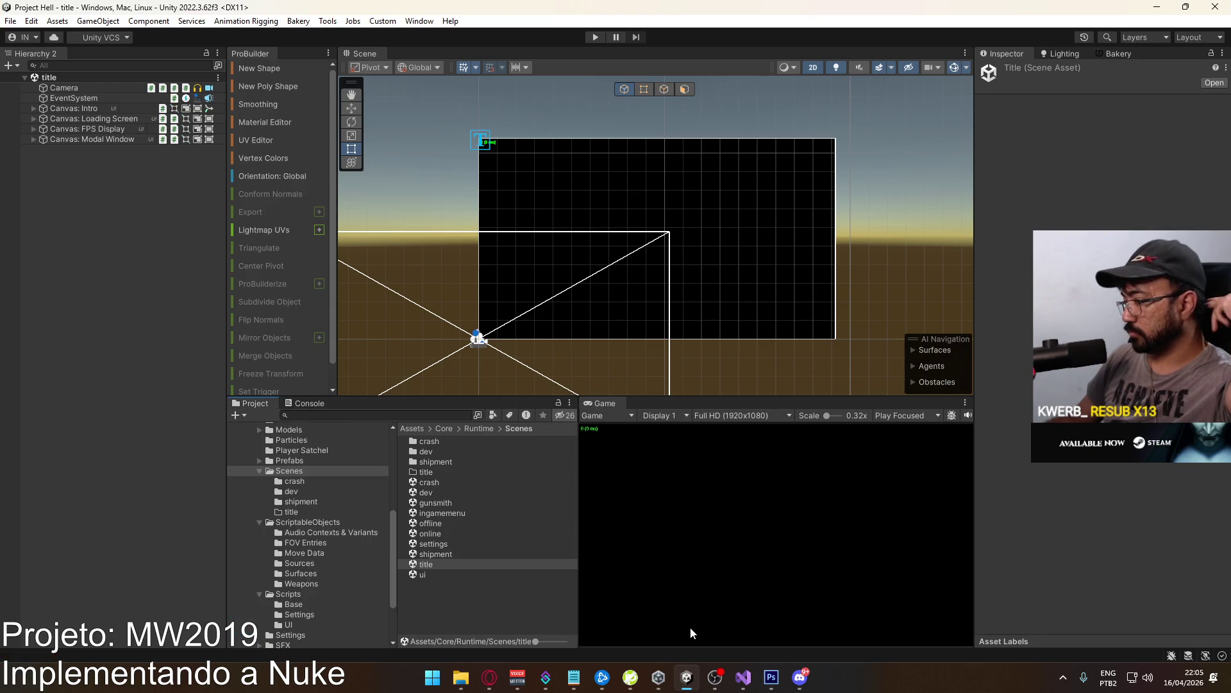
pyautogui.click(742, 677)
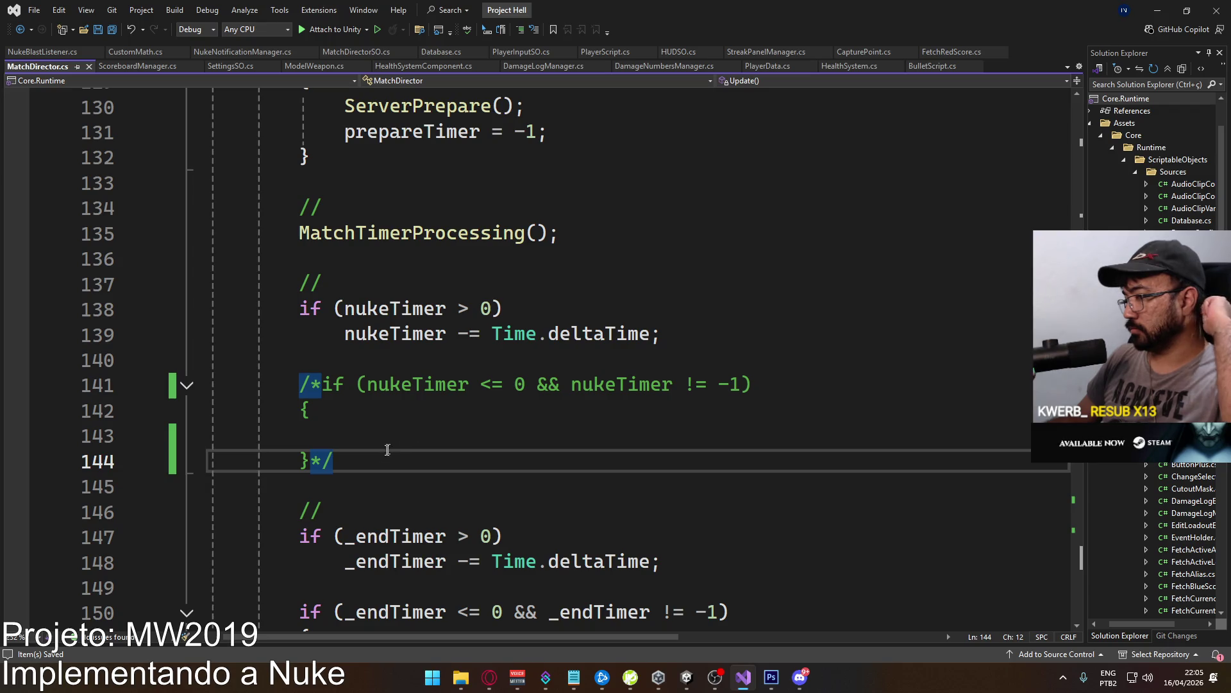
# Remove the /* and */ markers around lines 141–144 and add halt = true inside the block.
pyautogui.press('BackSpace')
pyautogui.press('BackSpace')
pyautogui.click(300, 383)
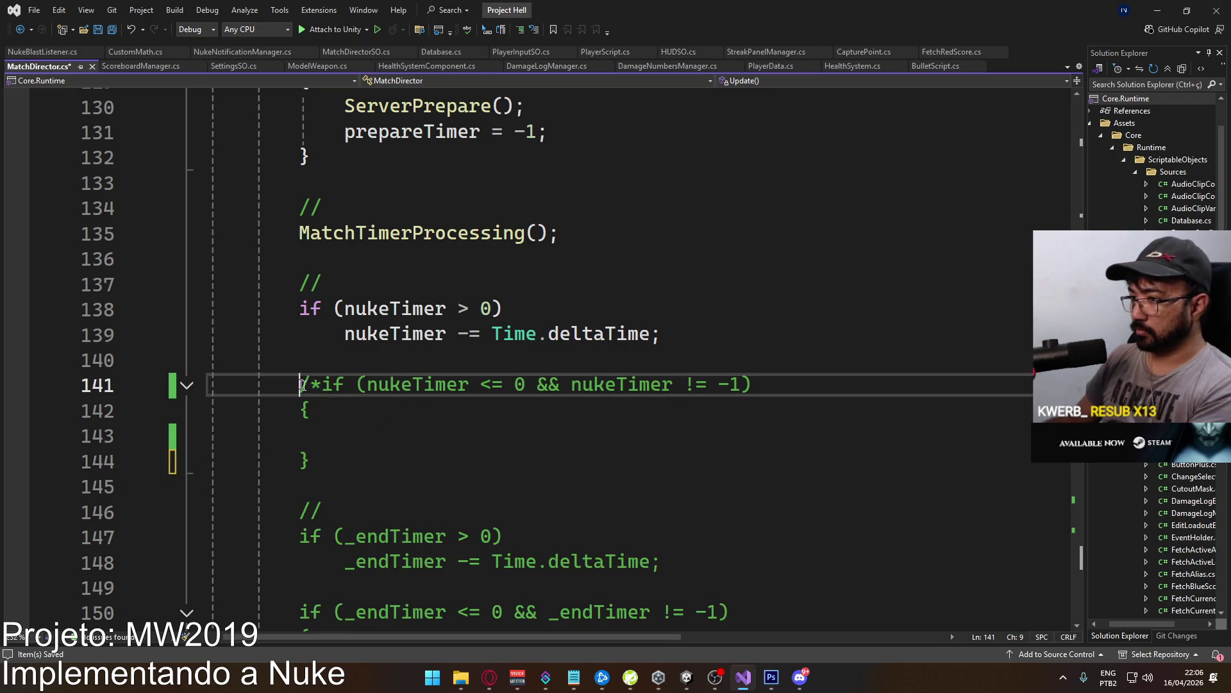
pyautogui.press('Delete')
pyautogui.press('Delete')
pyautogui.click(380, 434)
pyautogui.write('hal')
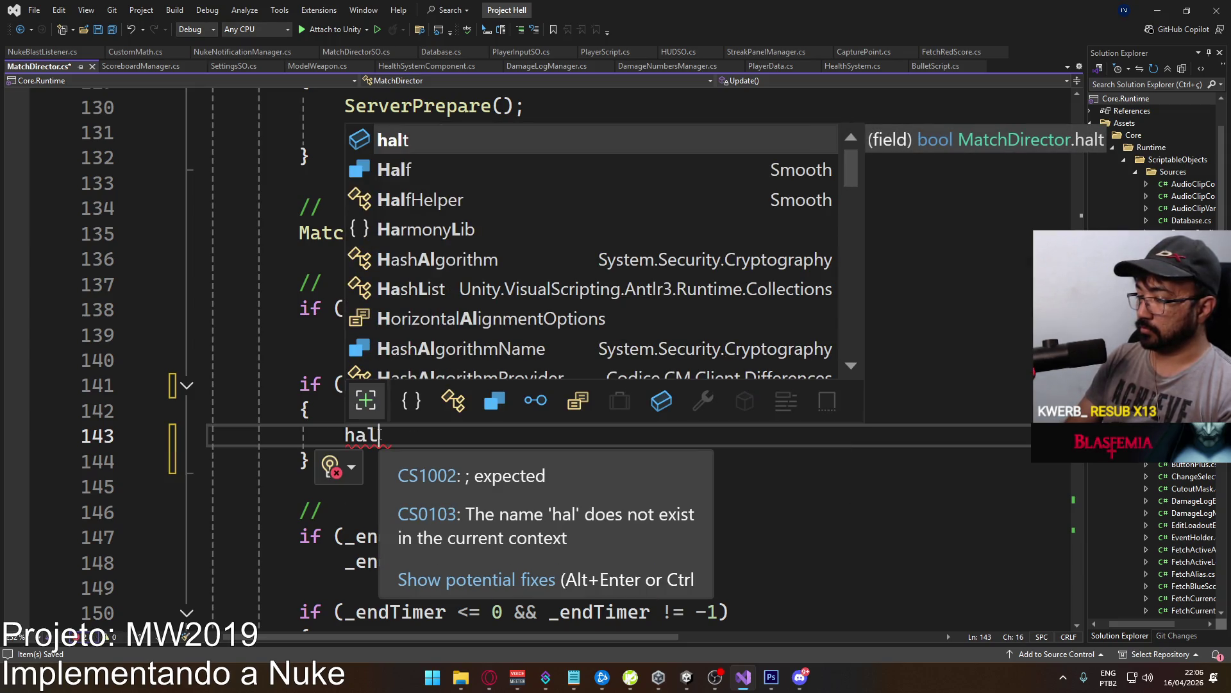
pyautogui.write('t = true;')
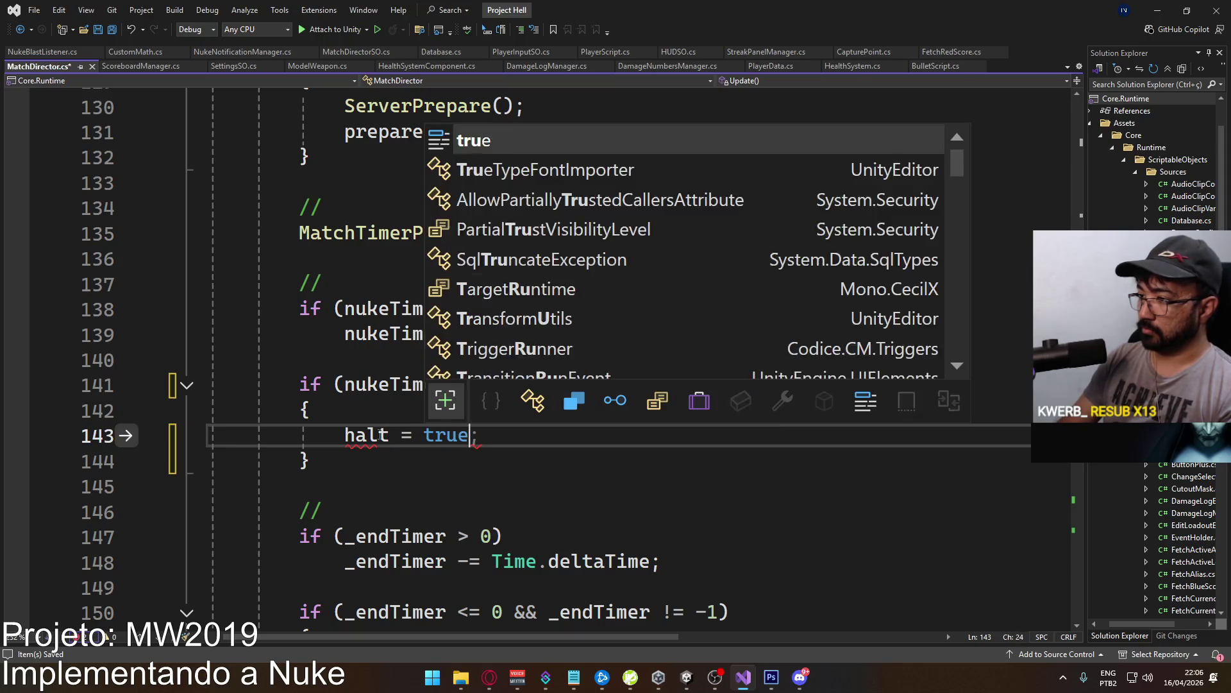
pyautogui.press('End')
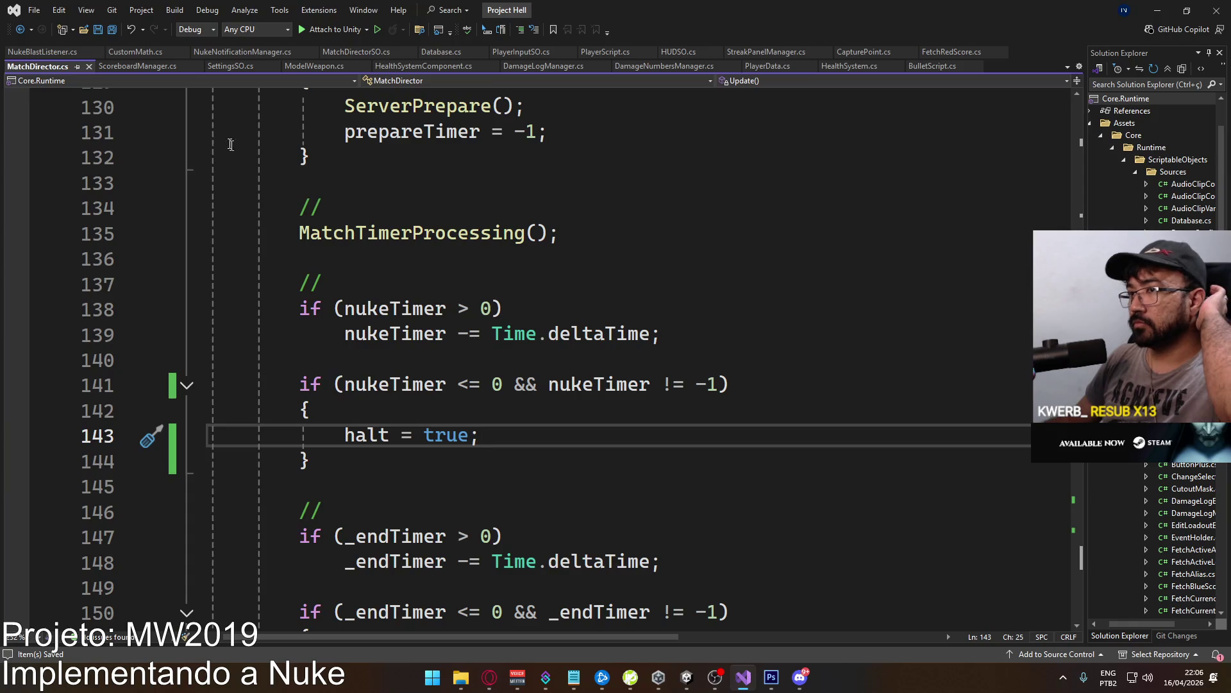
# Return to Unity, check the console, and go to the project's Scenes folder.
pyautogui.moveTo(688, 685)
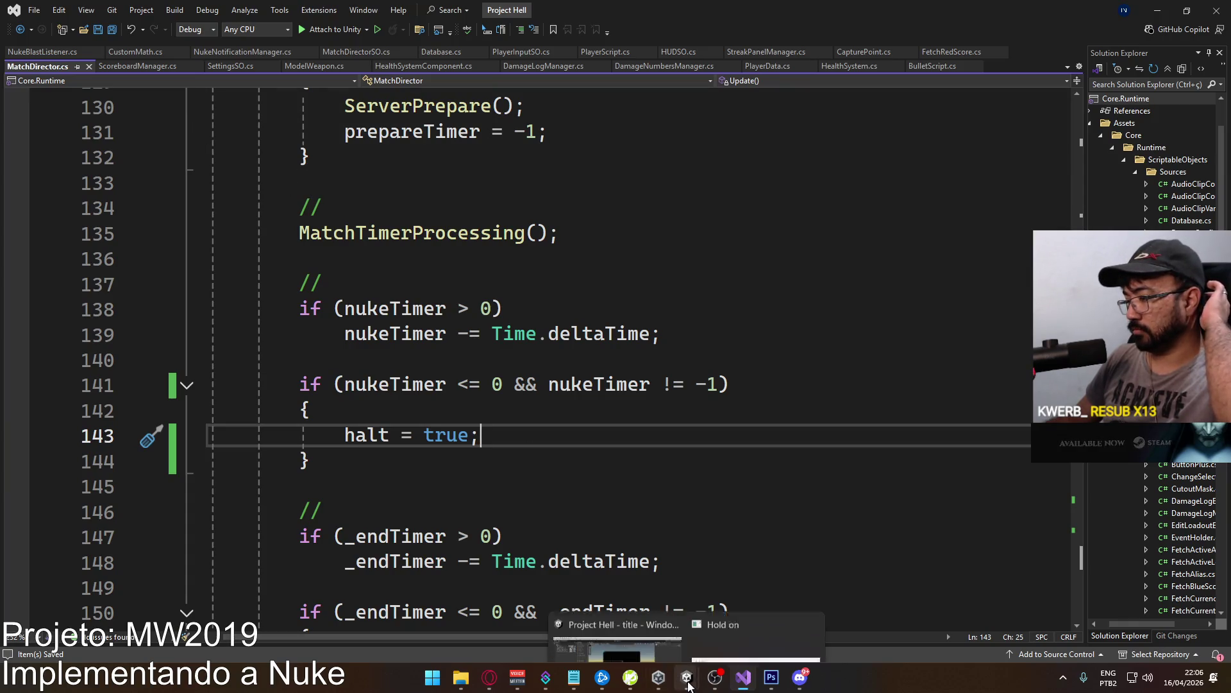
pyautogui.click(617, 648)
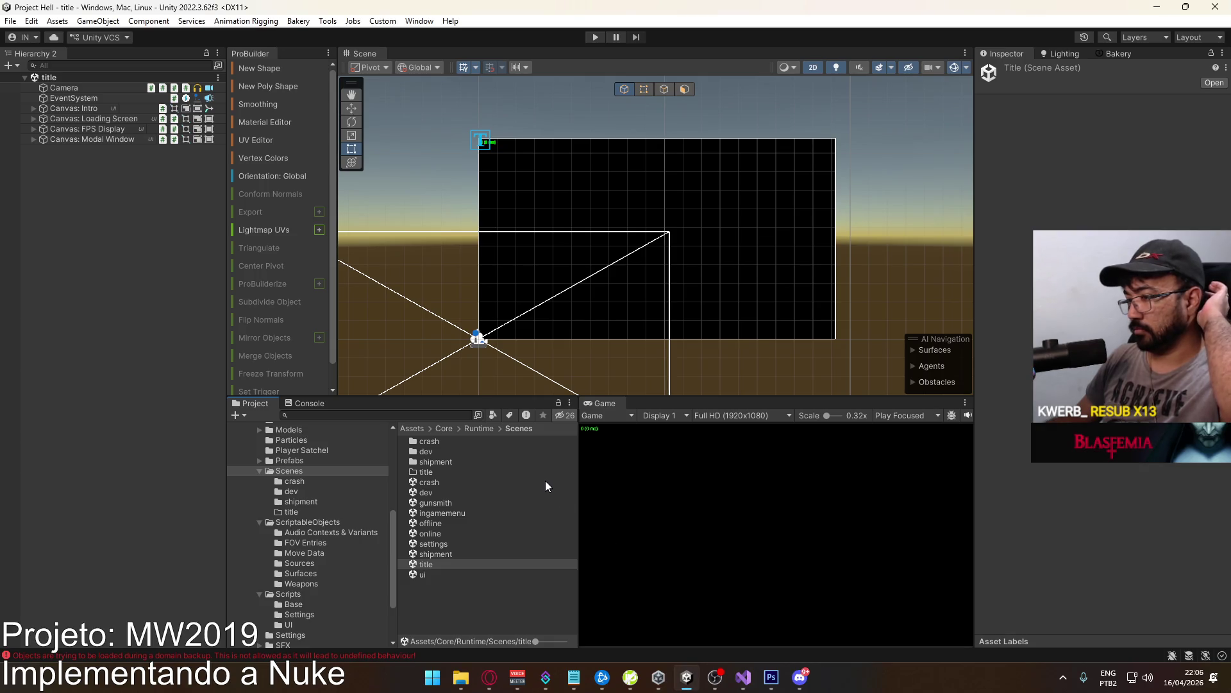
pyautogui.click(288, 404)
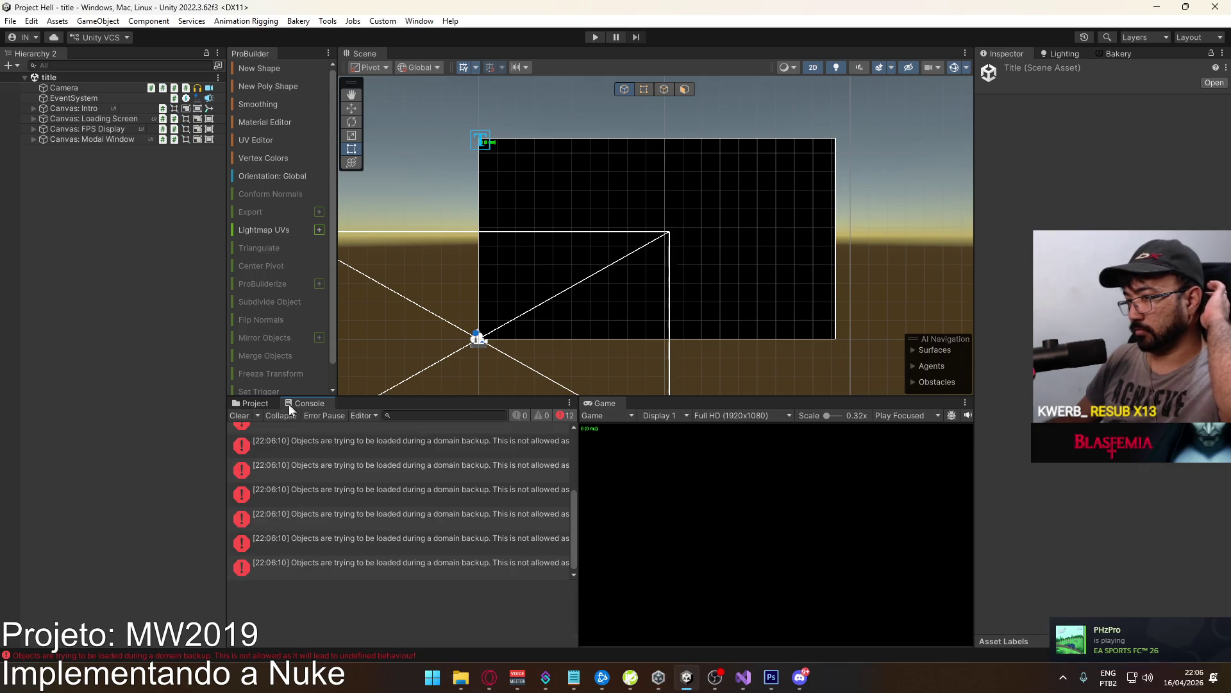
pyautogui.click(251, 405)
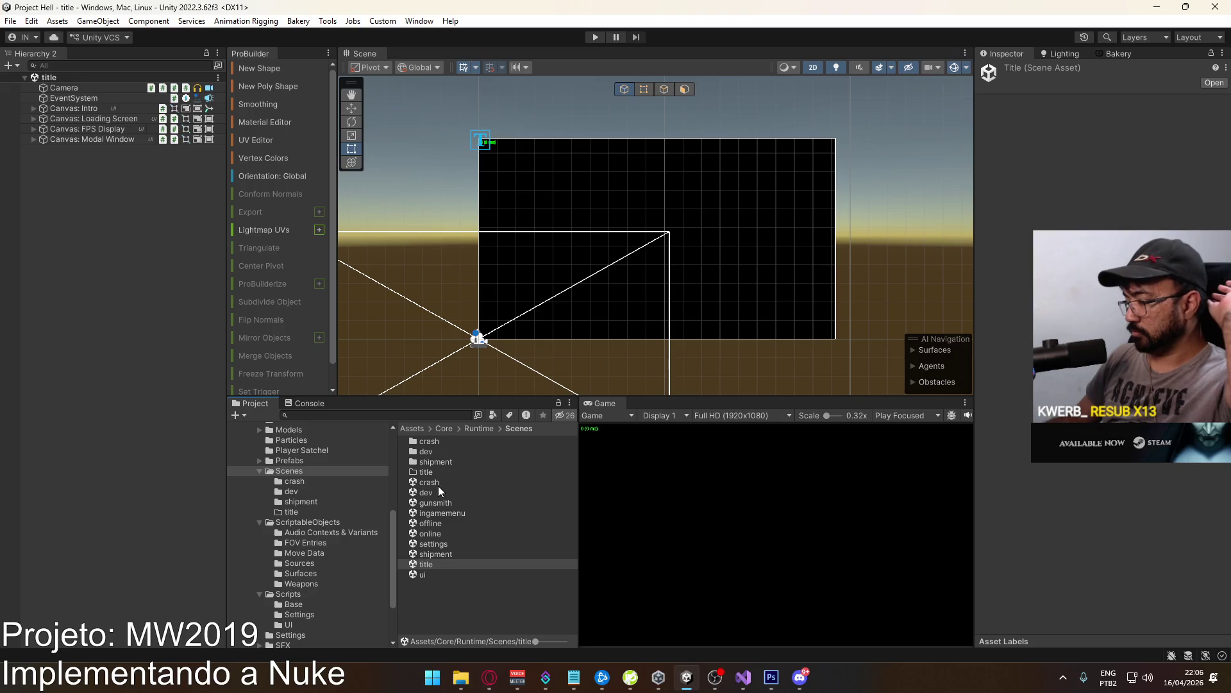
# Open the crash scene, then the title scene, and start Play mode with Ctrl+P.
pyautogui.click(437, 482)
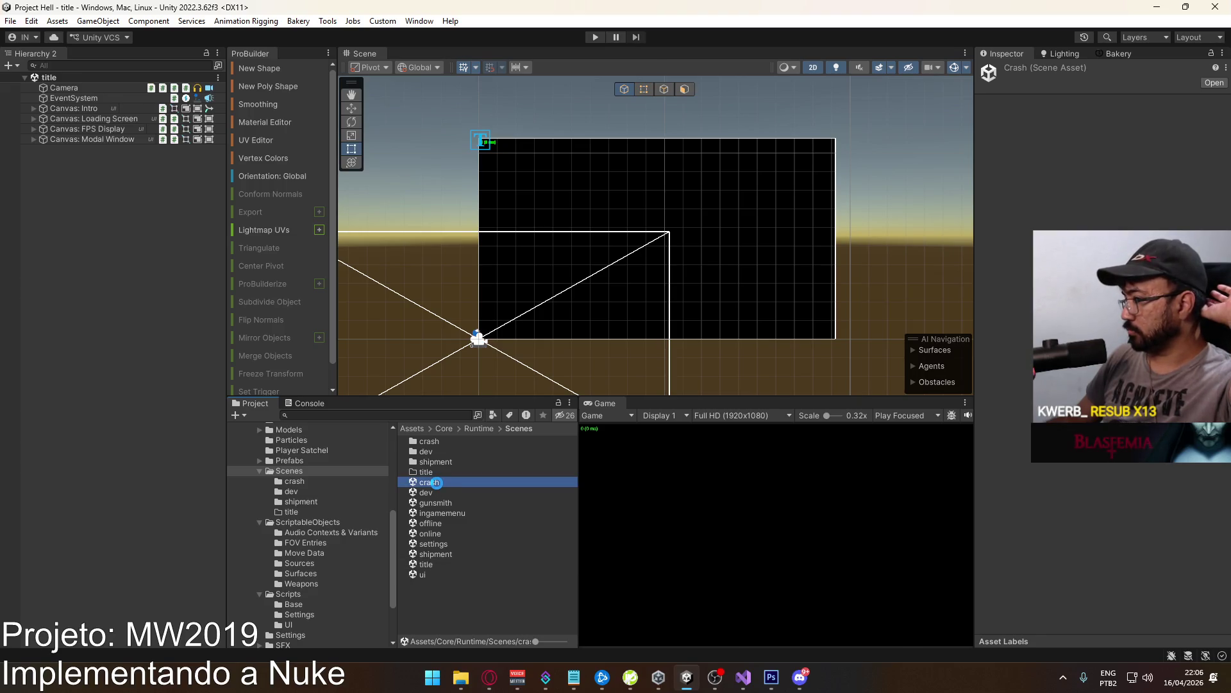
pyautogui.doubleClick(436, 483)
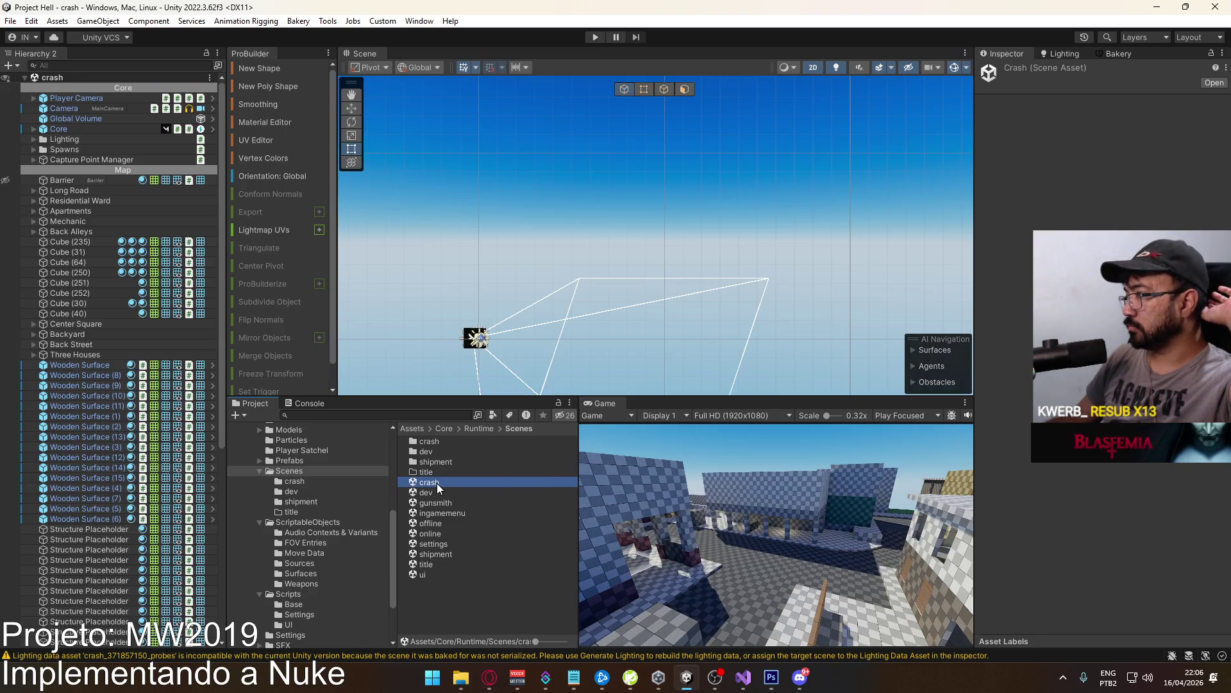
pyautogui.doubleClick(442, 564)
pyautogui.hotkey('ctrl', 'p')
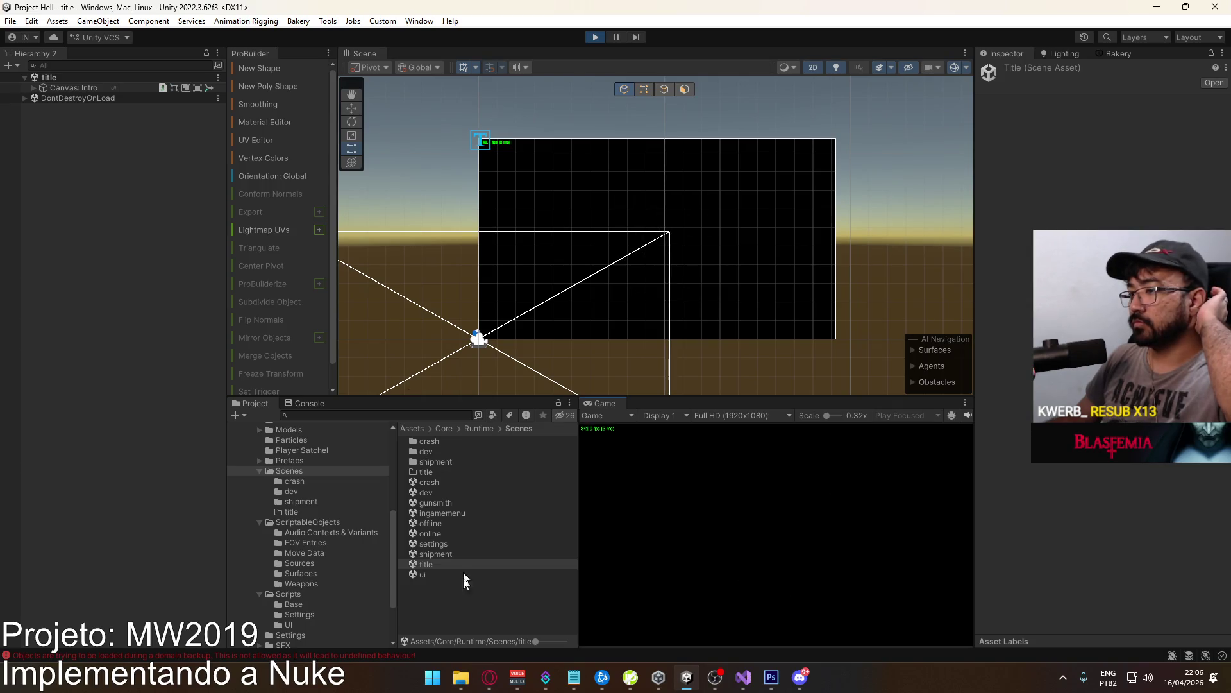
pyautogui.click(489, 677)
# Scroll the YouTube home feed and open the Splinter Wolf music mix.
pyautogui.click(89, 105)
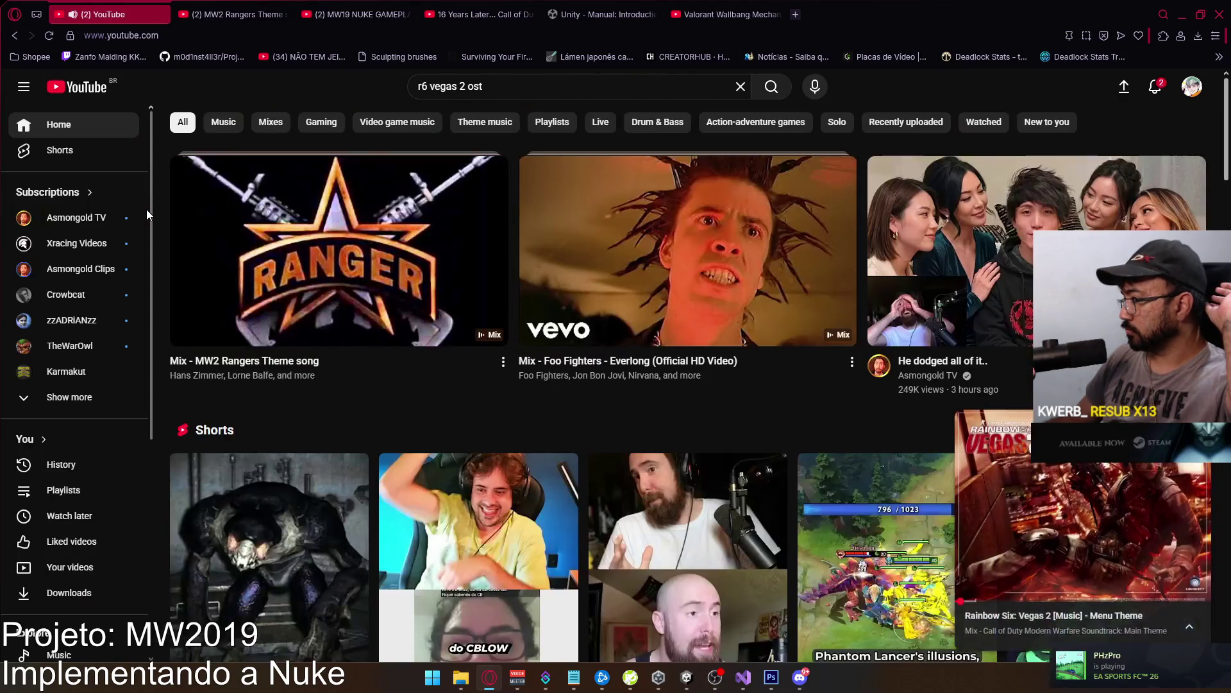
pyautogui.moveTo(1084, 506)
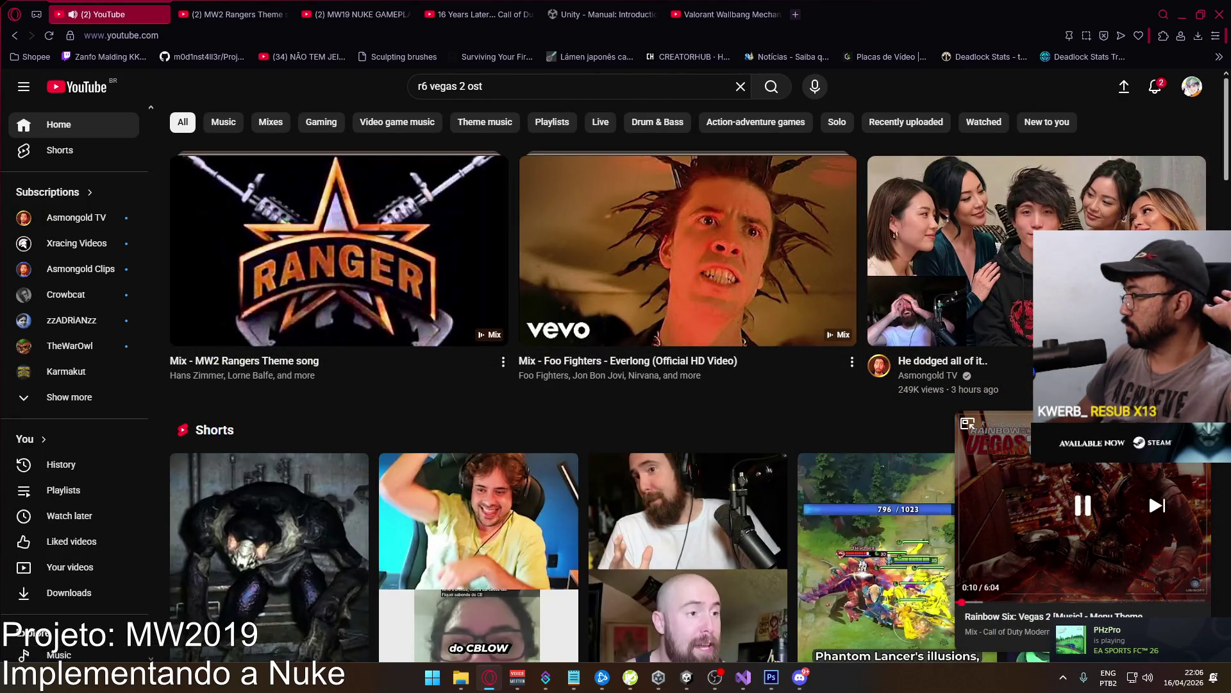
pyautogui.scroll(-2, 700, 435)
pyautogui.scroll(-3, 703, 409)
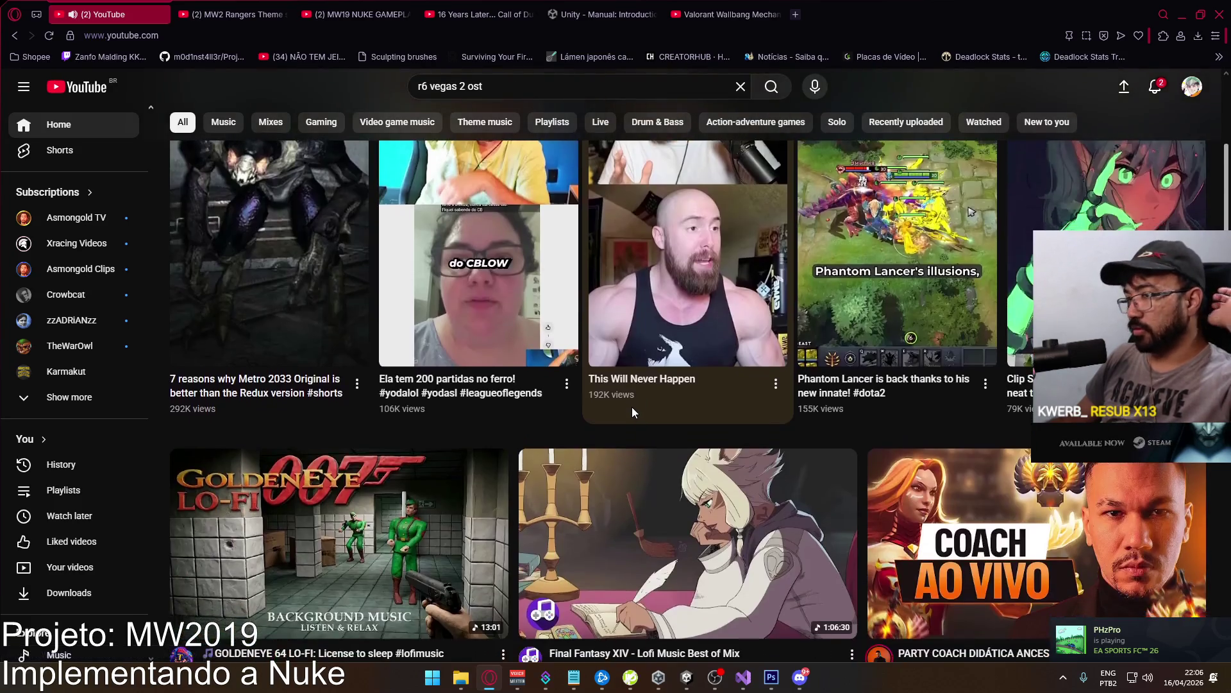
pyautogui.scroll(-4, 616, 409)
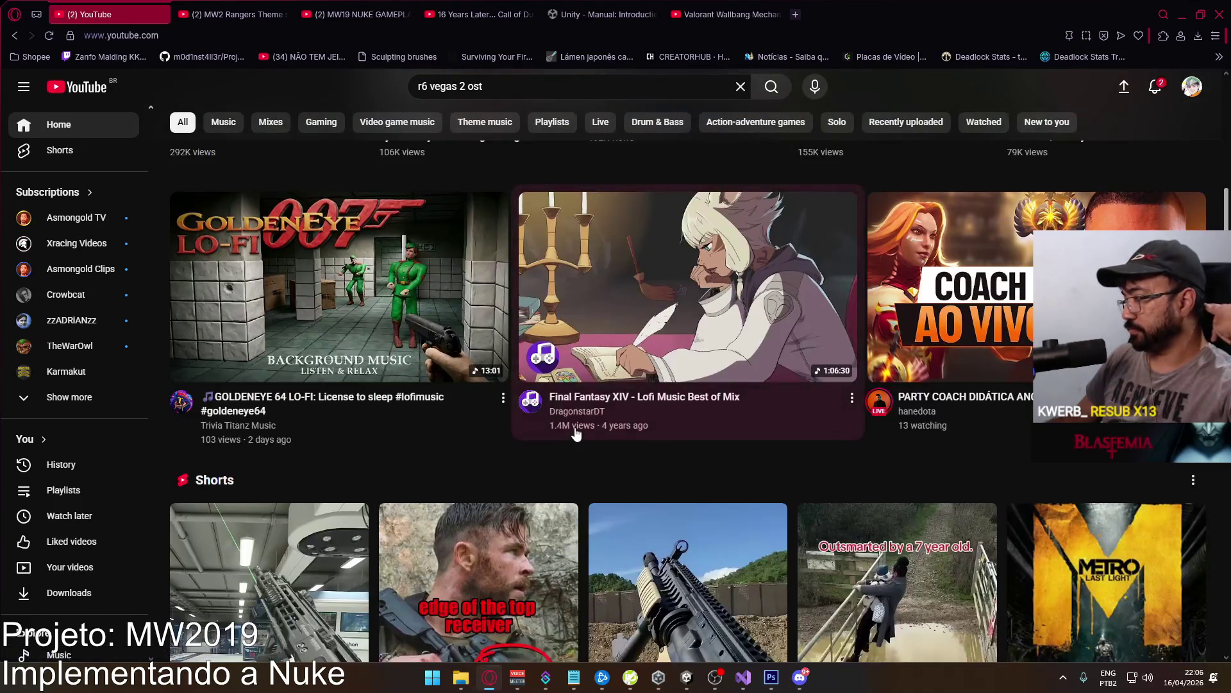
pyautogui.scroll(-3, 565, 433)
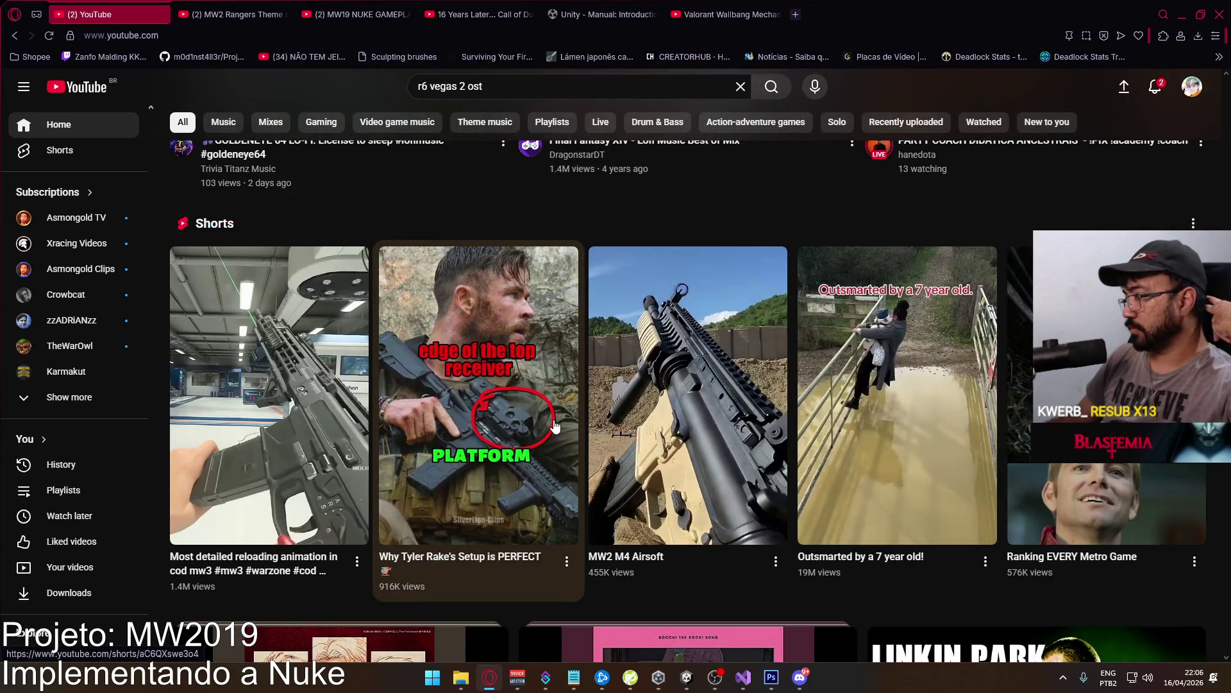
pyautogui.scroll(-6, 552, 423)
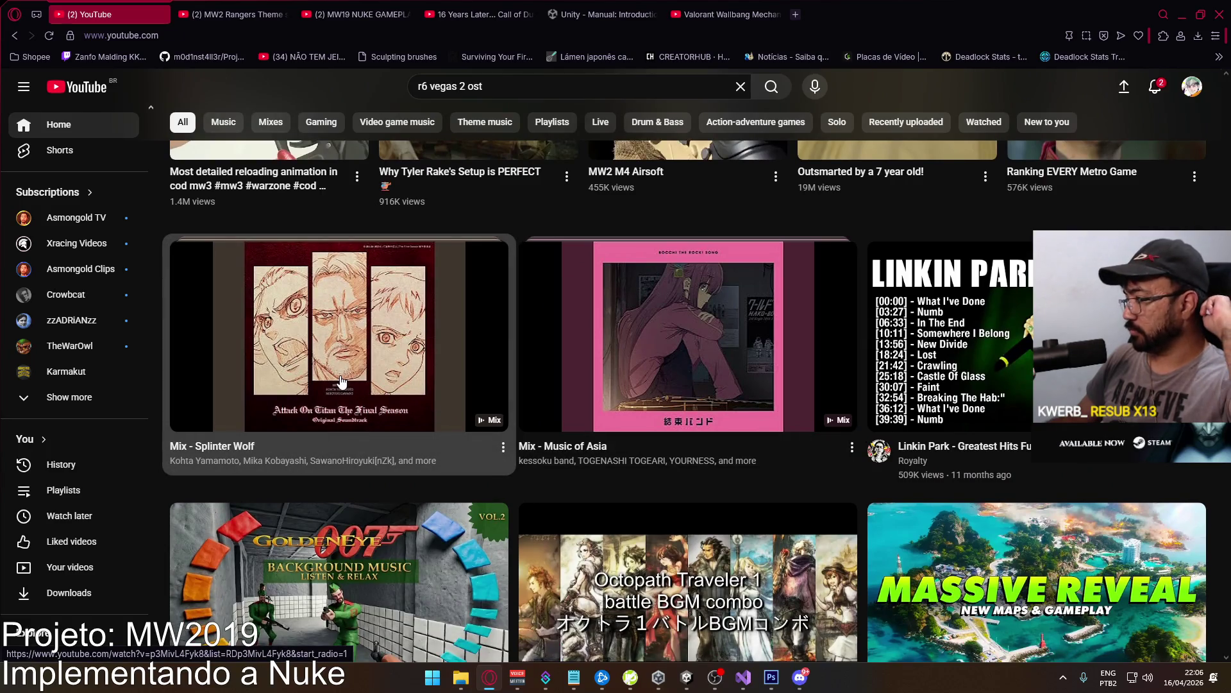
pyautogui.click(341, 382)
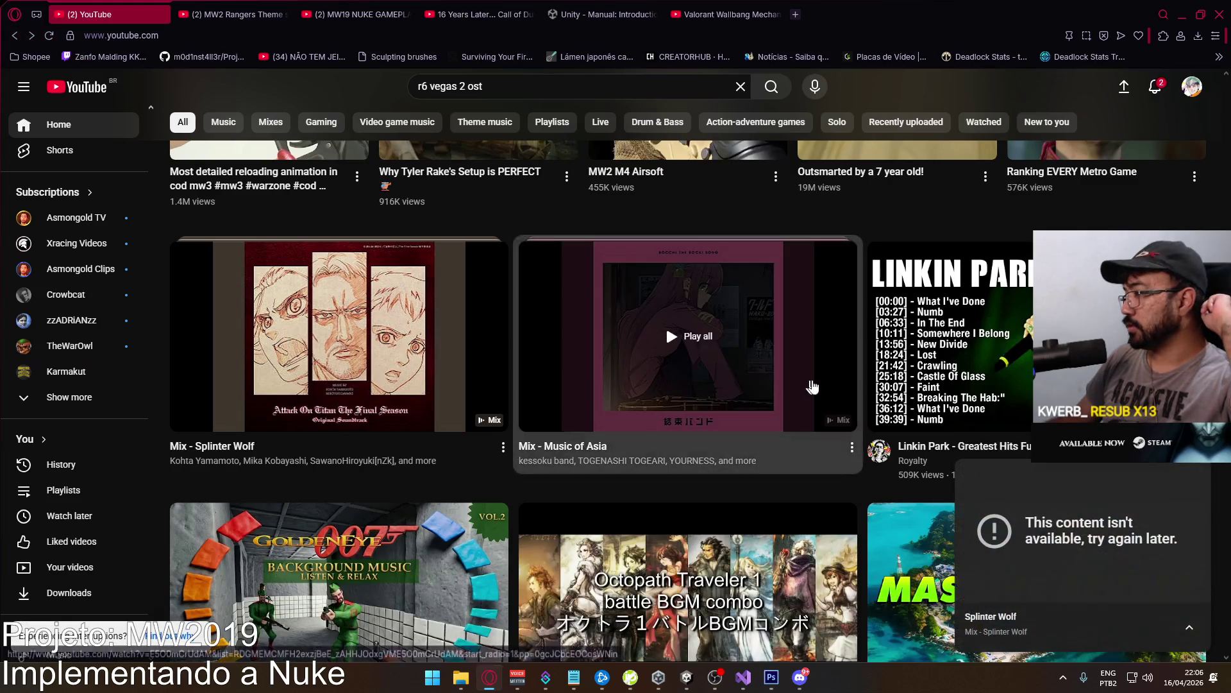
pyautogui.scroll(-6, 812, 386)
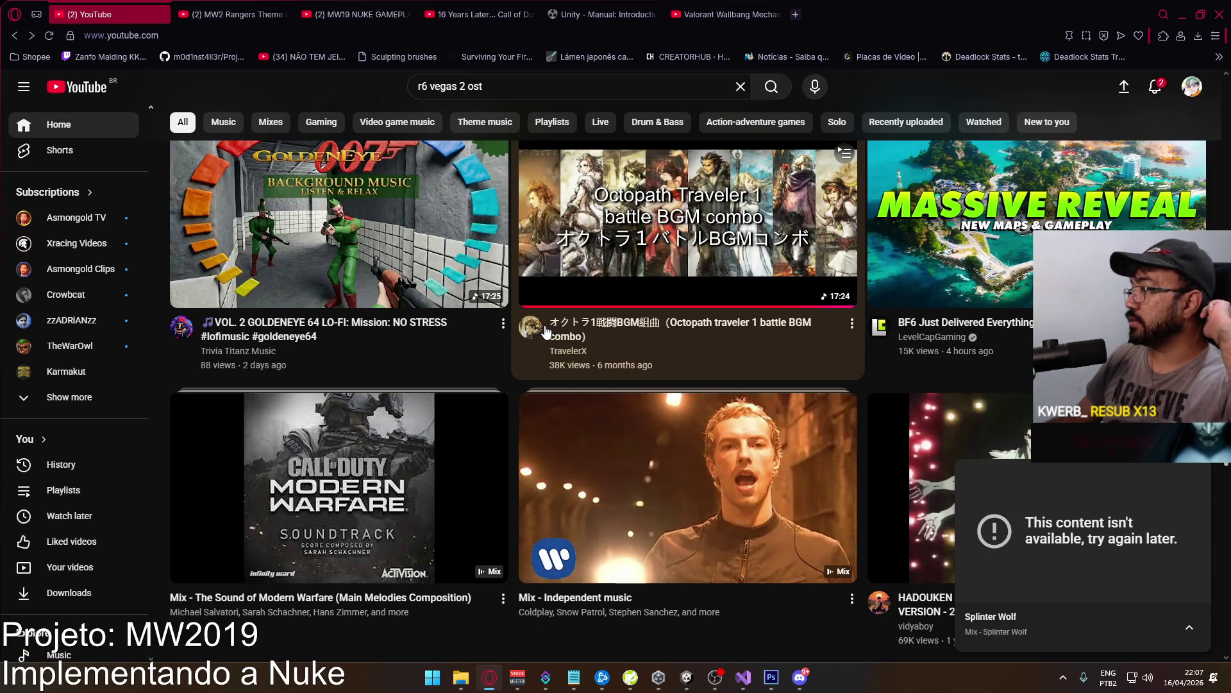
pyautogui.scroll(1, 434, 328)
pyautogui.scroll(-3, 435, 329)
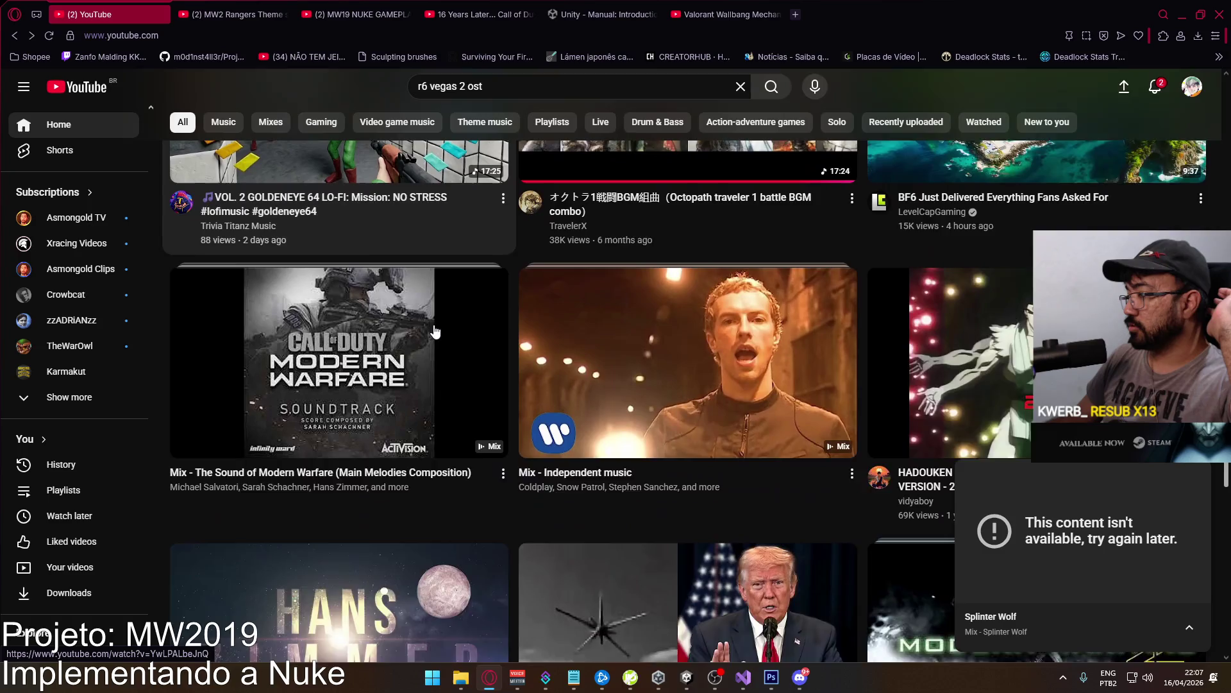
pyautogui.scroll(7, 395, 302)
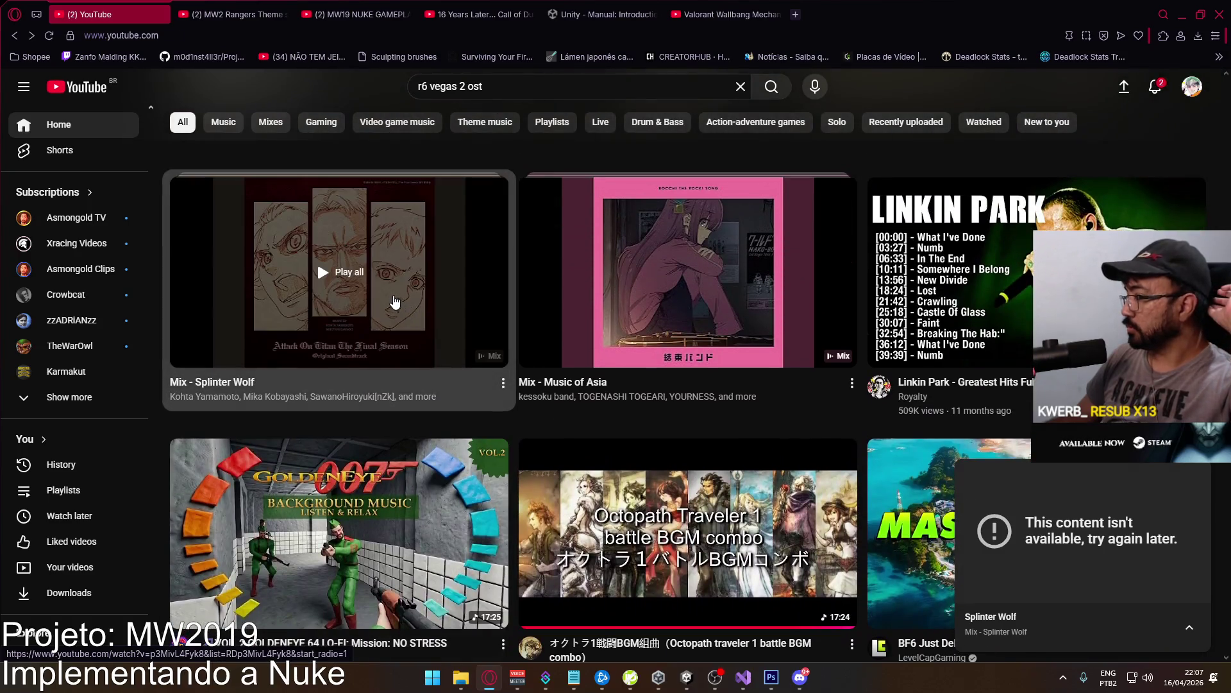
# Play the Splinter Wolf mix, create a crash match, and expand the crash scene in the Hierarchy.
pyautogui.click(395, 302)
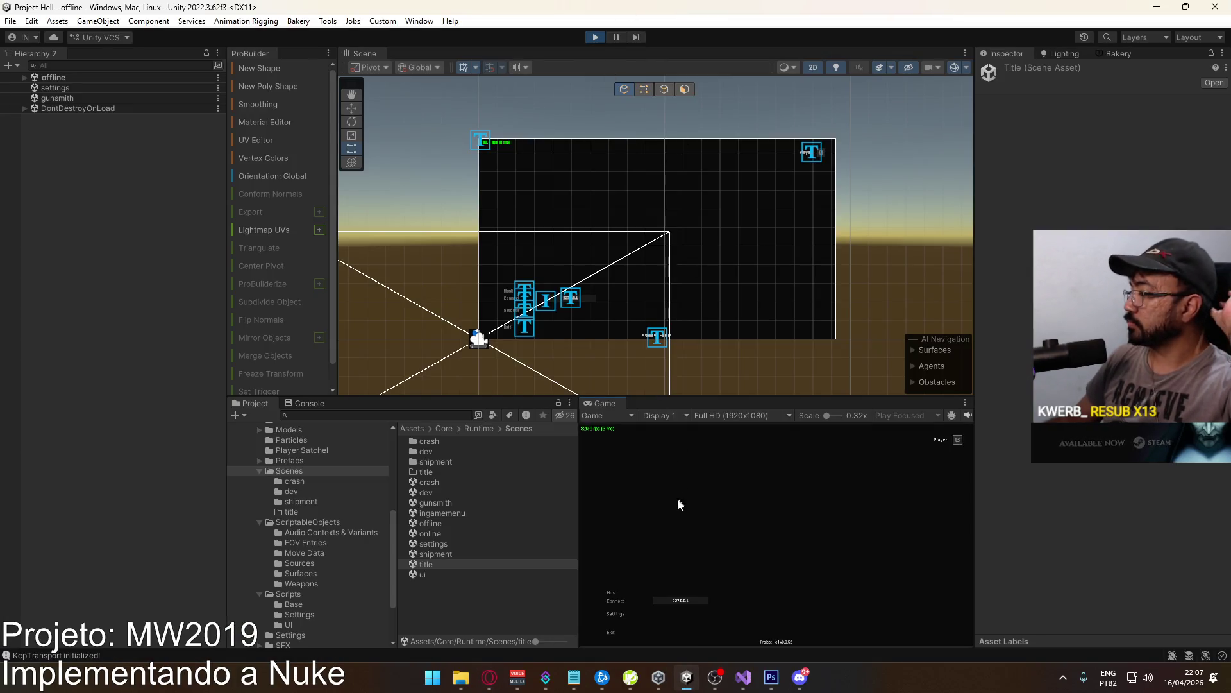
pyautogui.click(612, 592)
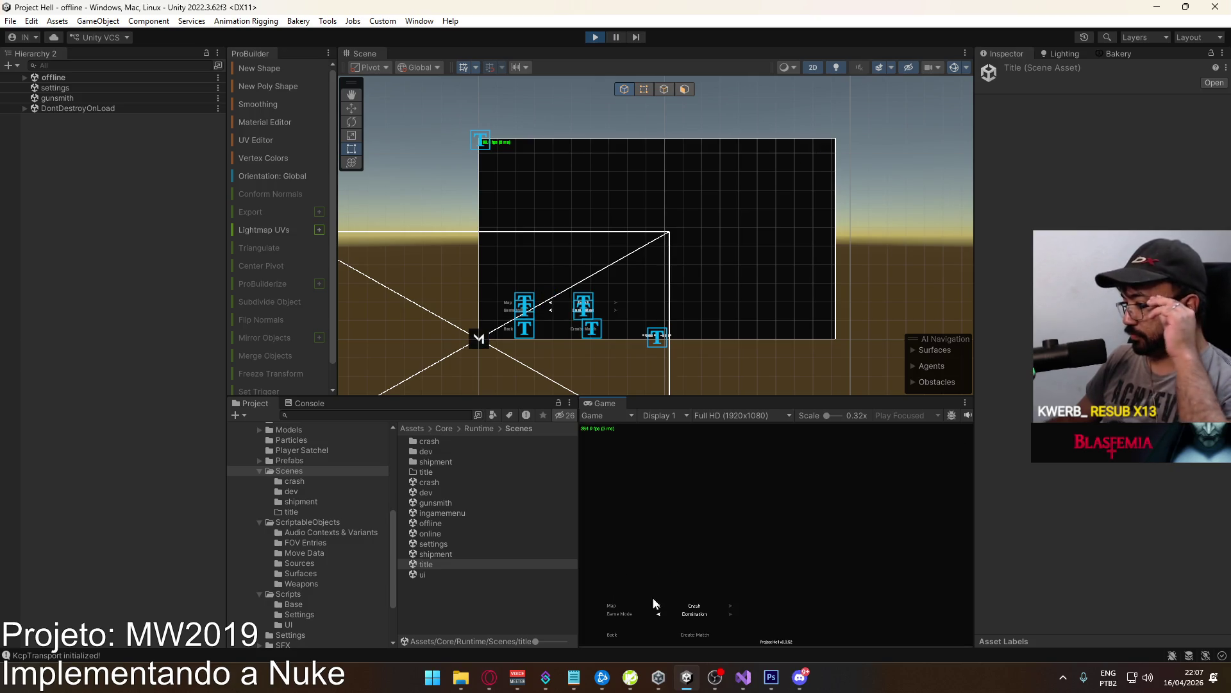
pyautogui.click(690, 636)
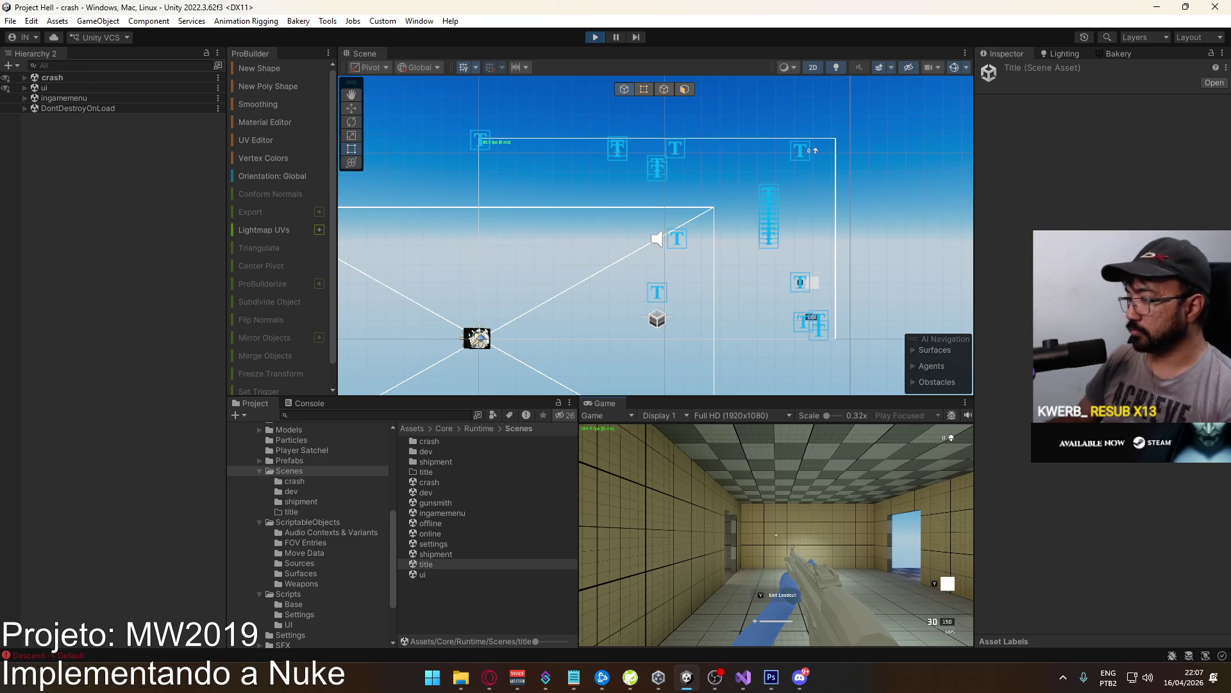
pyautogui.press('super')
pyautogui.click(75, 87)
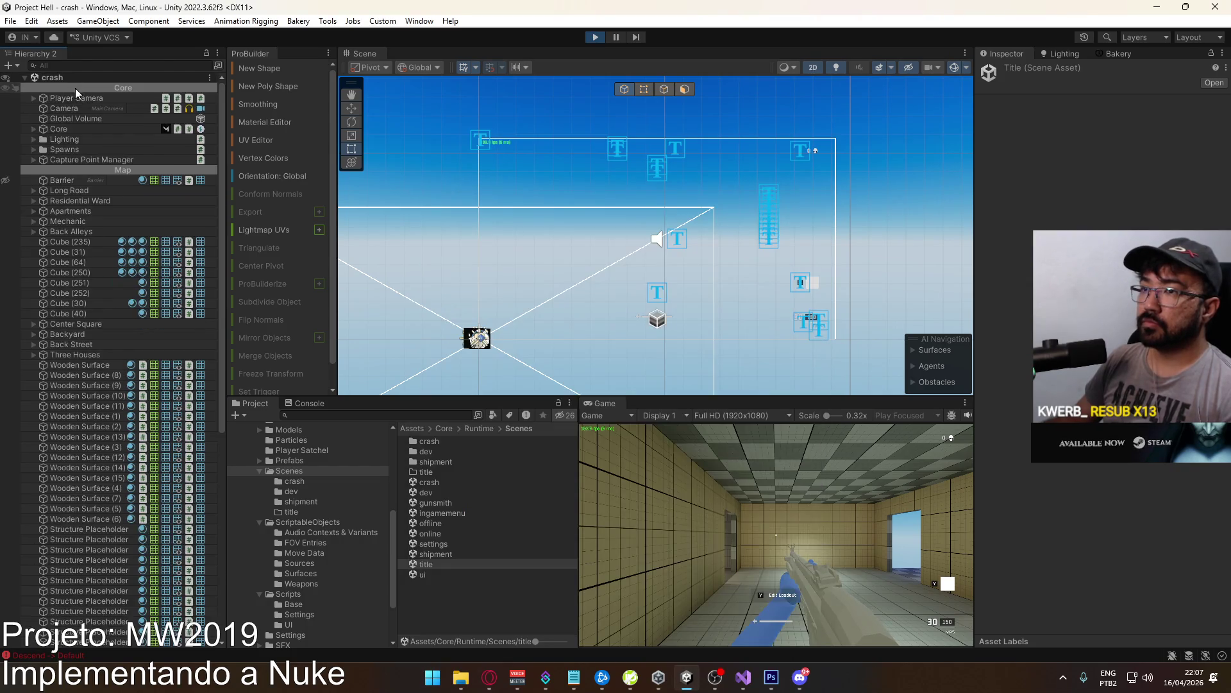
# Select Nuke Blast under Core and test its Cinemachine Impulse Source shake in the Inspector.
pyautogui.click(34, 128)
pyautogui.click(62, 139)
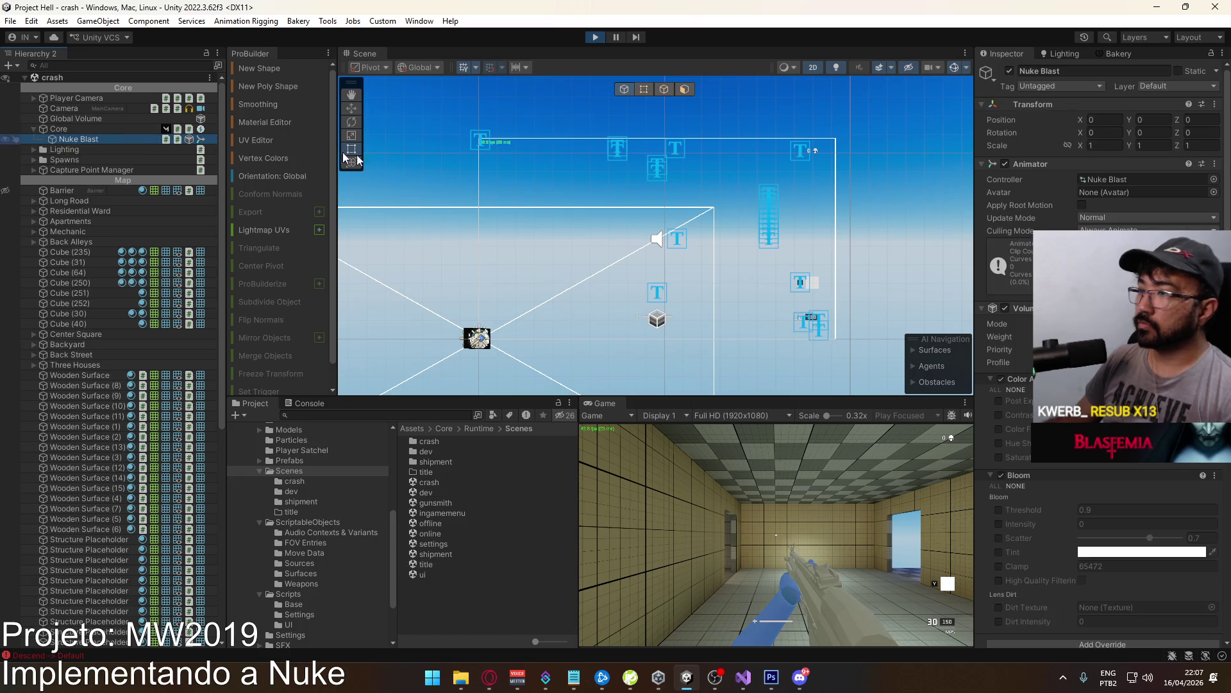
pyautogui.scroll(-15, 1099, 352)
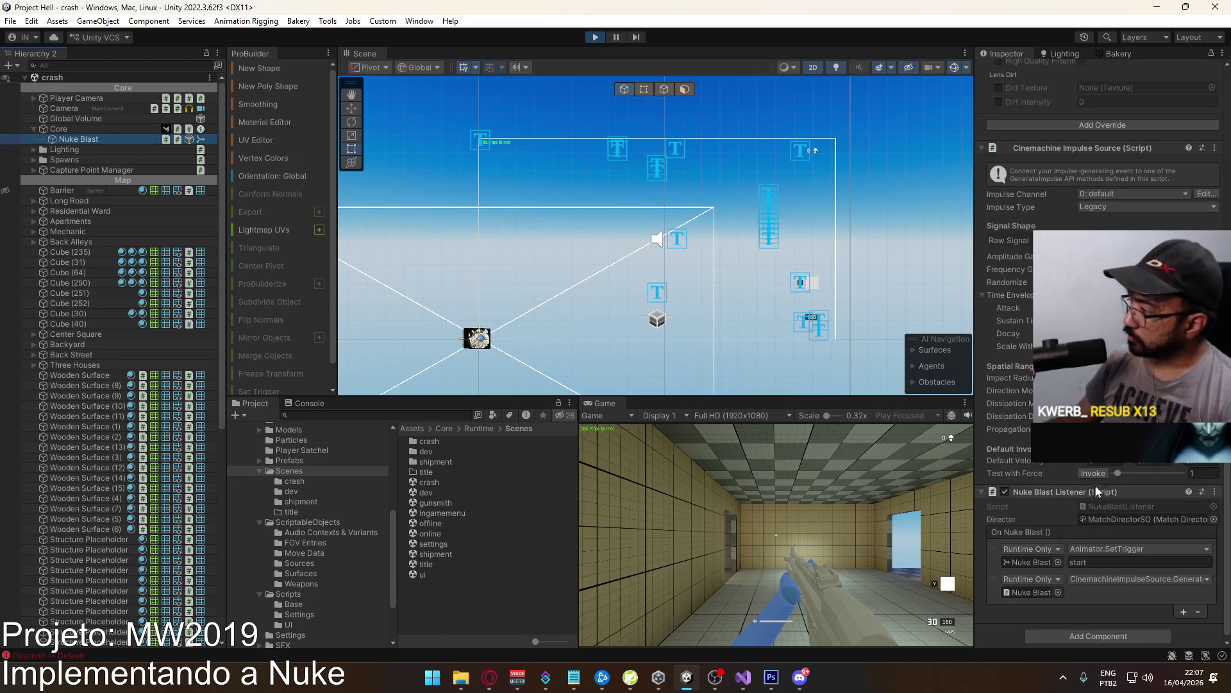
pyautogui.click(1095, 473)
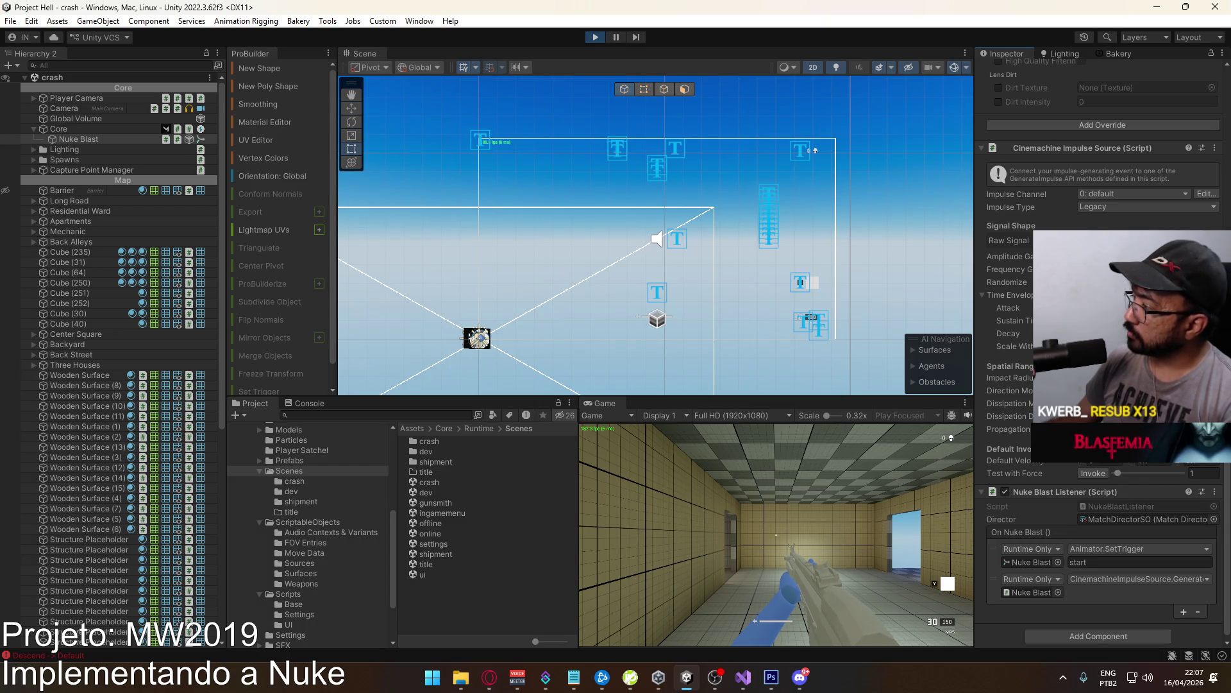
pyautogui.click(1141, 321)
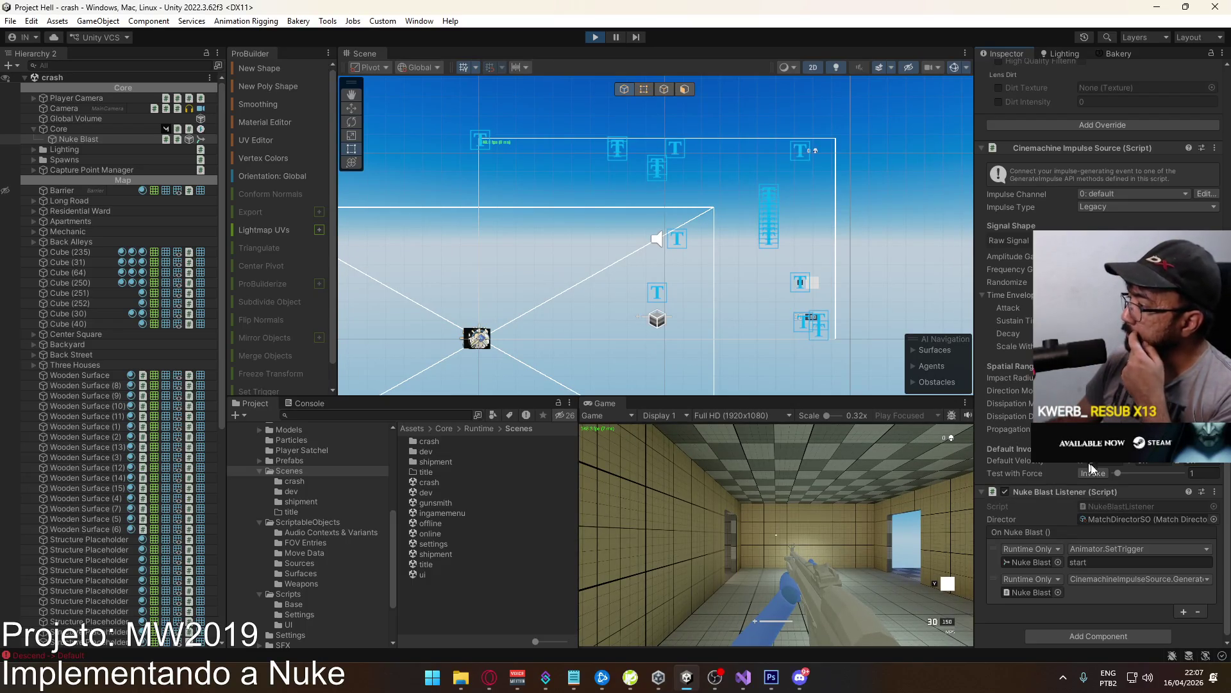
pyautogui.click(1190, 460)
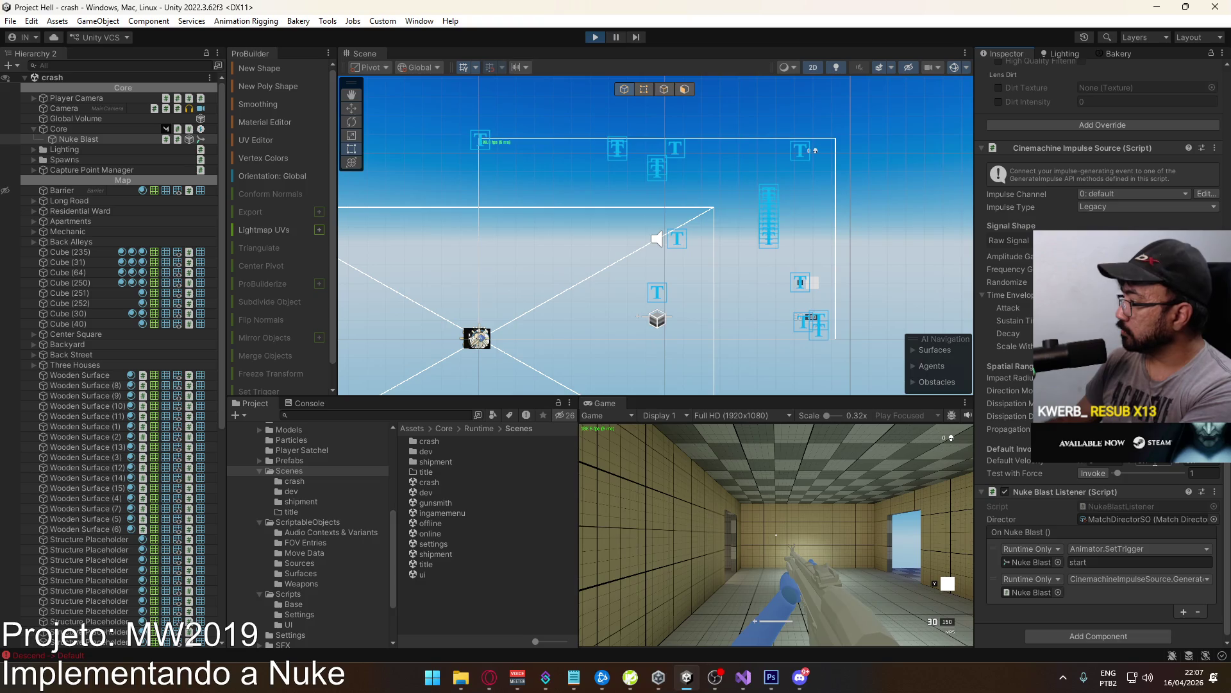
pyautogui.click(1100, 472)
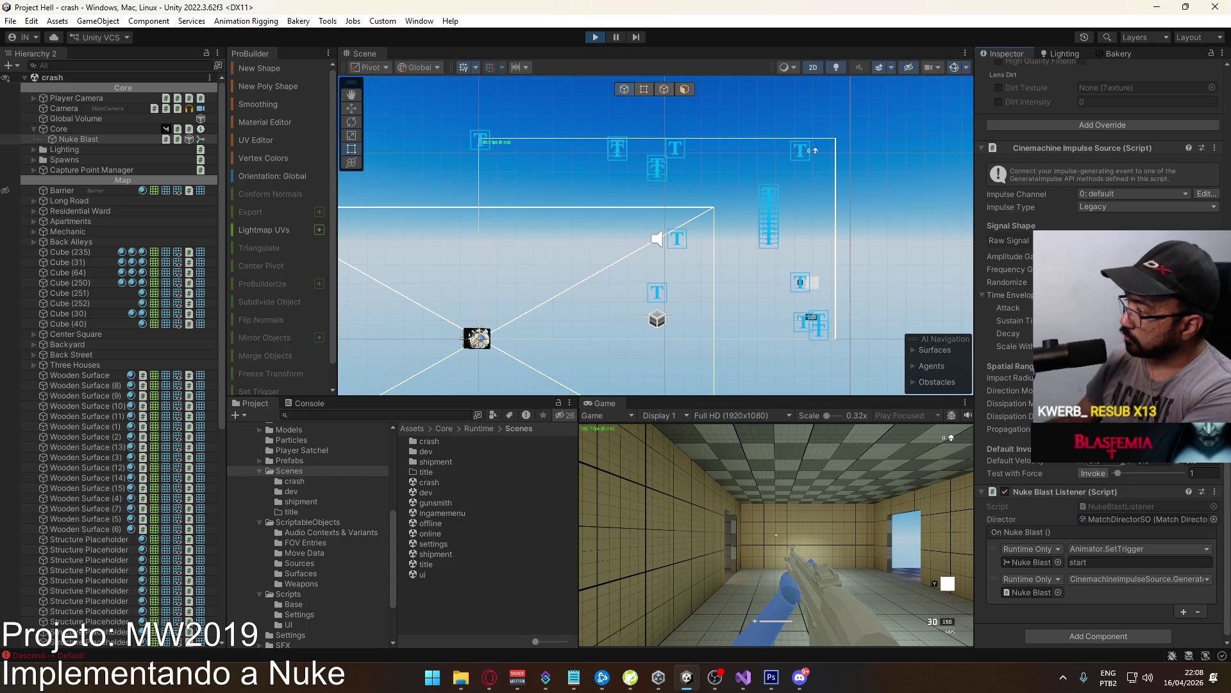
pyautogui.write('0')
pyautogui.click(1098, 473)
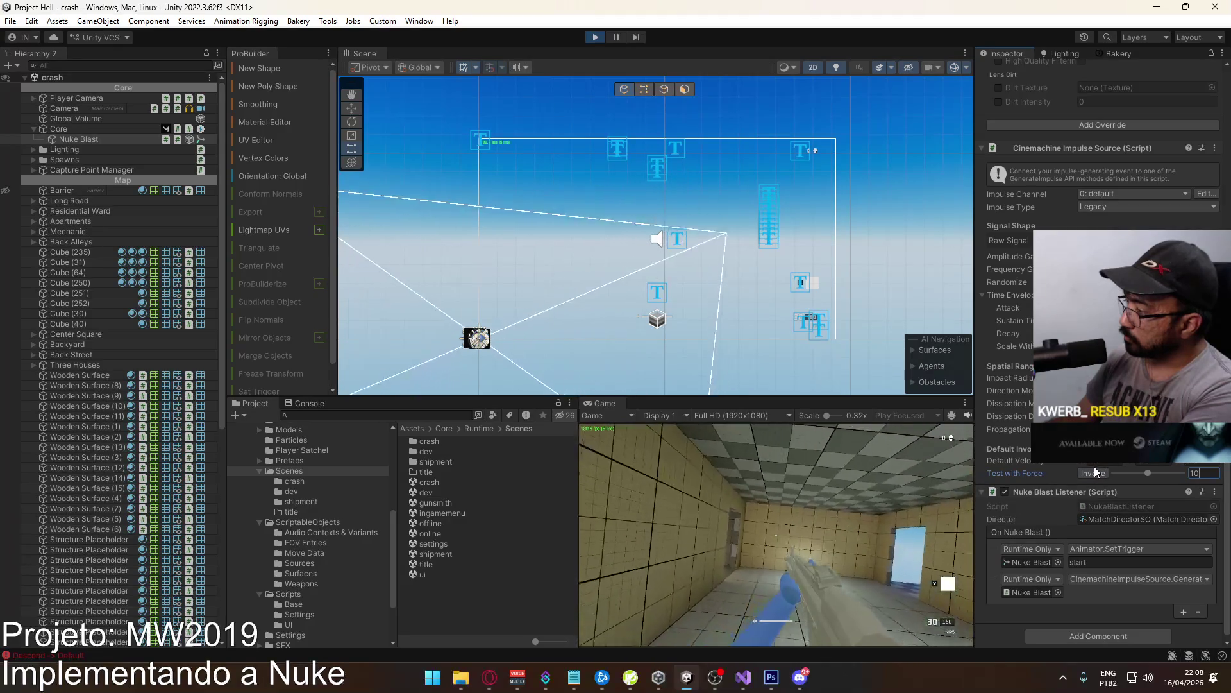
pyautogui.click(1205, 473)
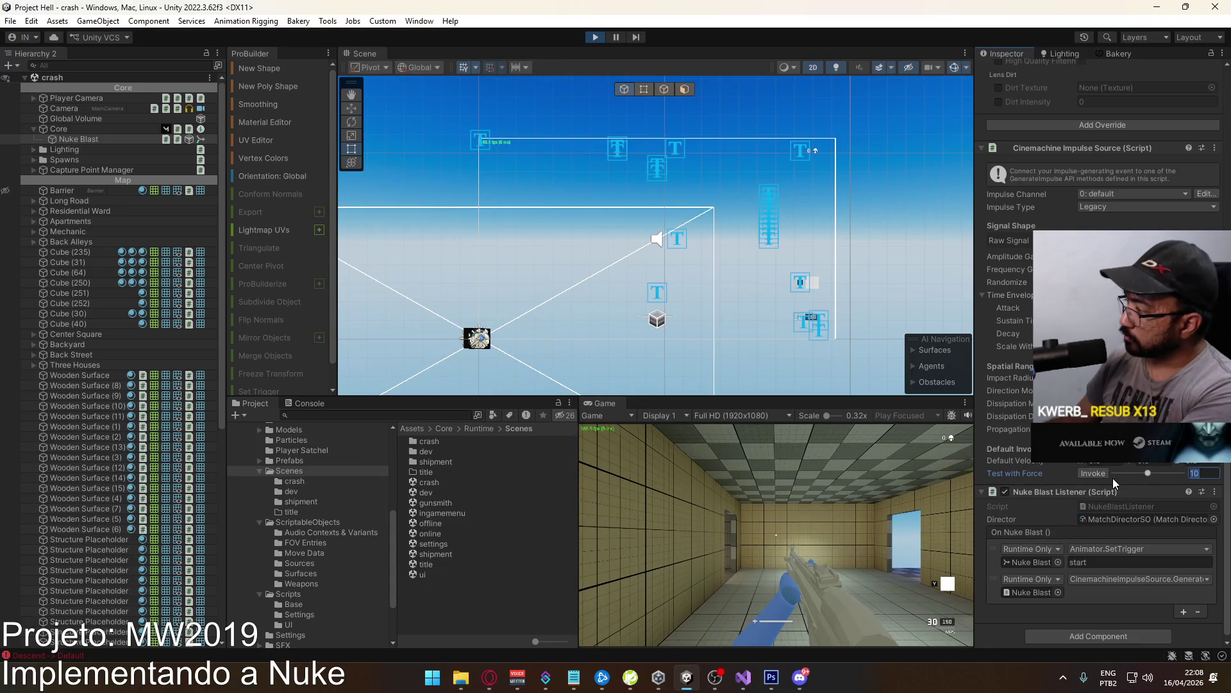
pyautogui.write('1')
pyautogui.press('Return')
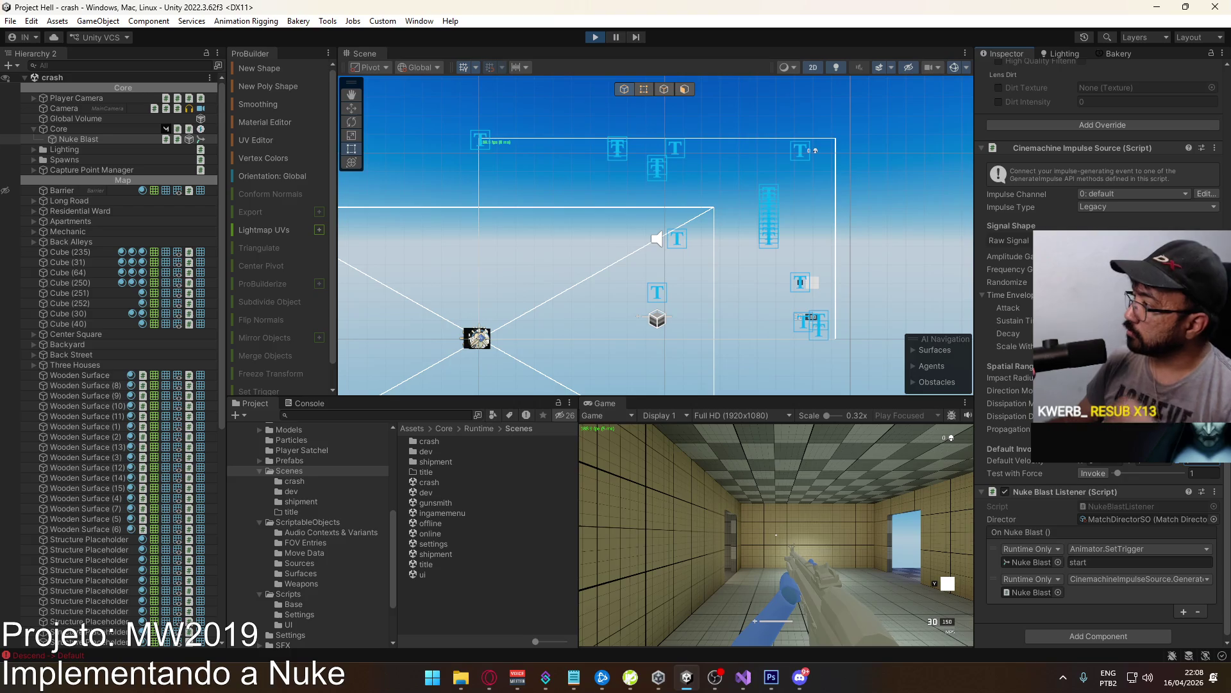
# Duplicate the Shake Test noise asset and rename the copy to 'Nuke Blast'.
pyautogui.click(1148, 241)
pyautogui.click(1214, 241)
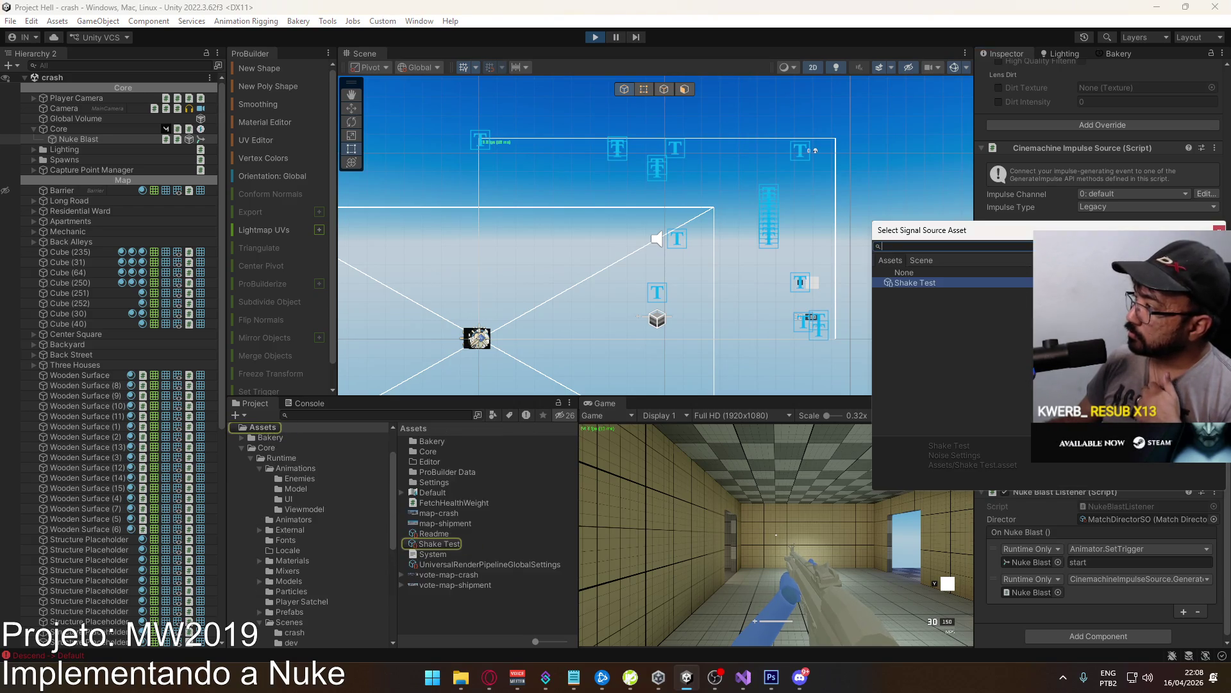
pyautogui.click(425, 543)
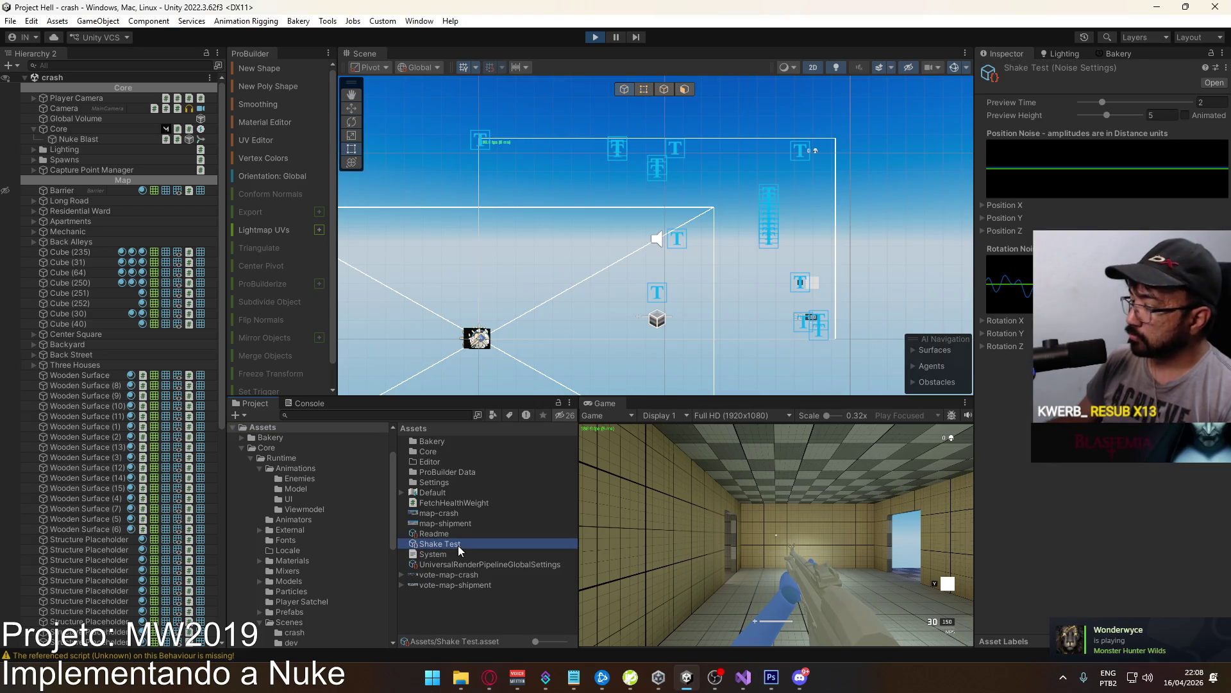
pyautogui.hotkey('ctrl', 'd')
pyautogui.press('F2')
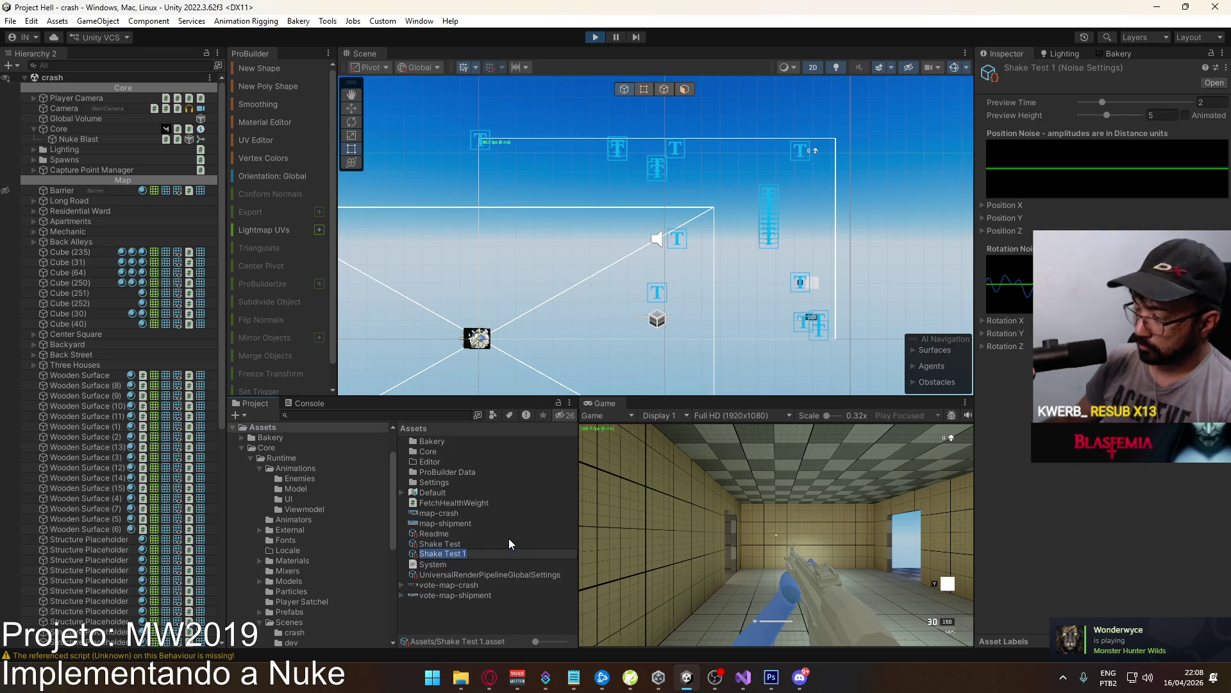
pyautogui.write('Nuke Blast')
pyautogui.press('Return')
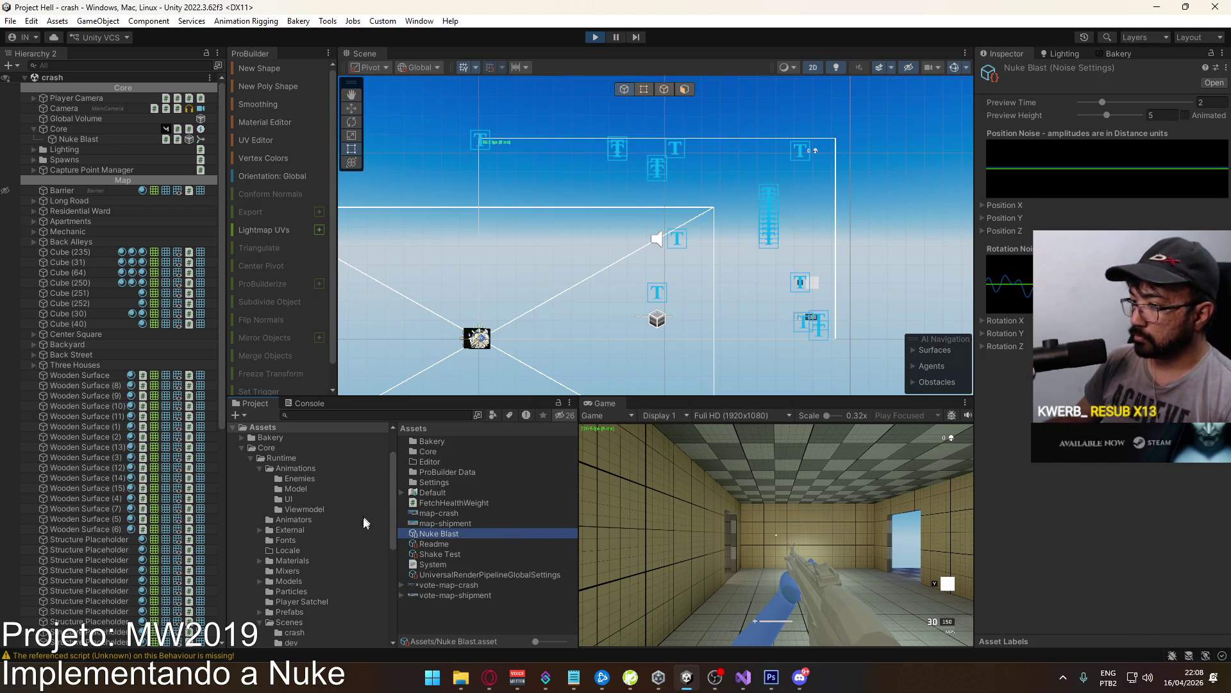
# Reselect the Nuke Blast object and open the new Nuke Blast noise settings asset.
pyautogui.click(88, 139)
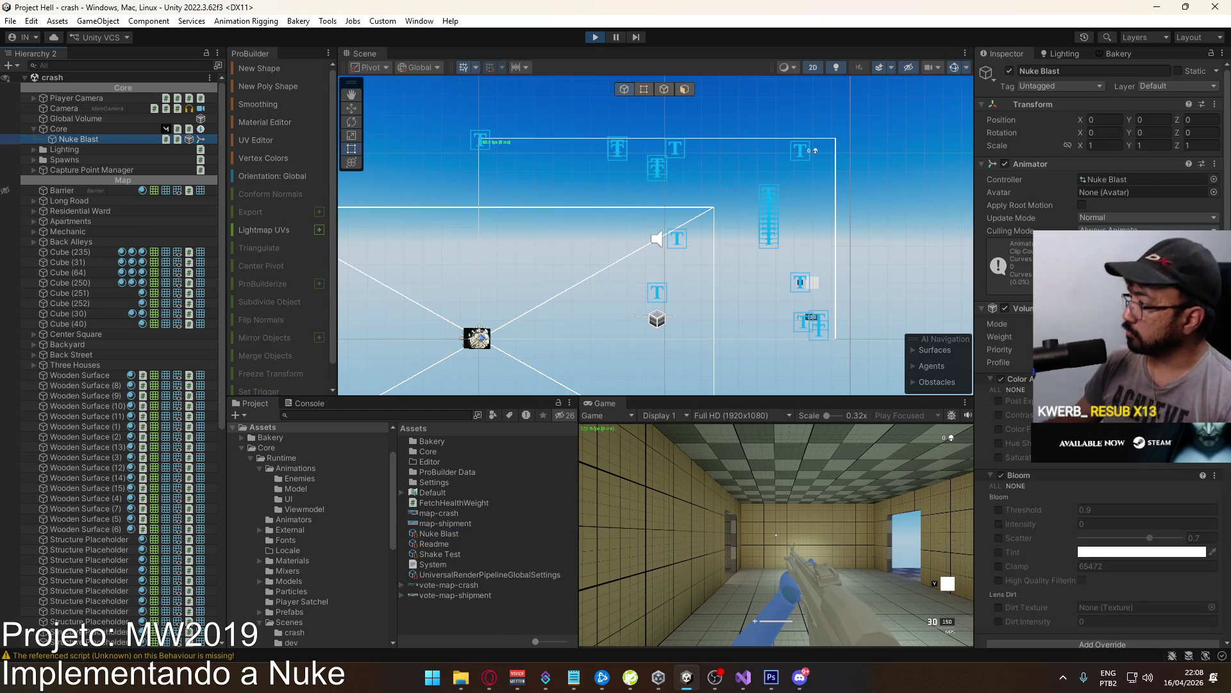
pyautogui.scroll(-10, 1103, 352)
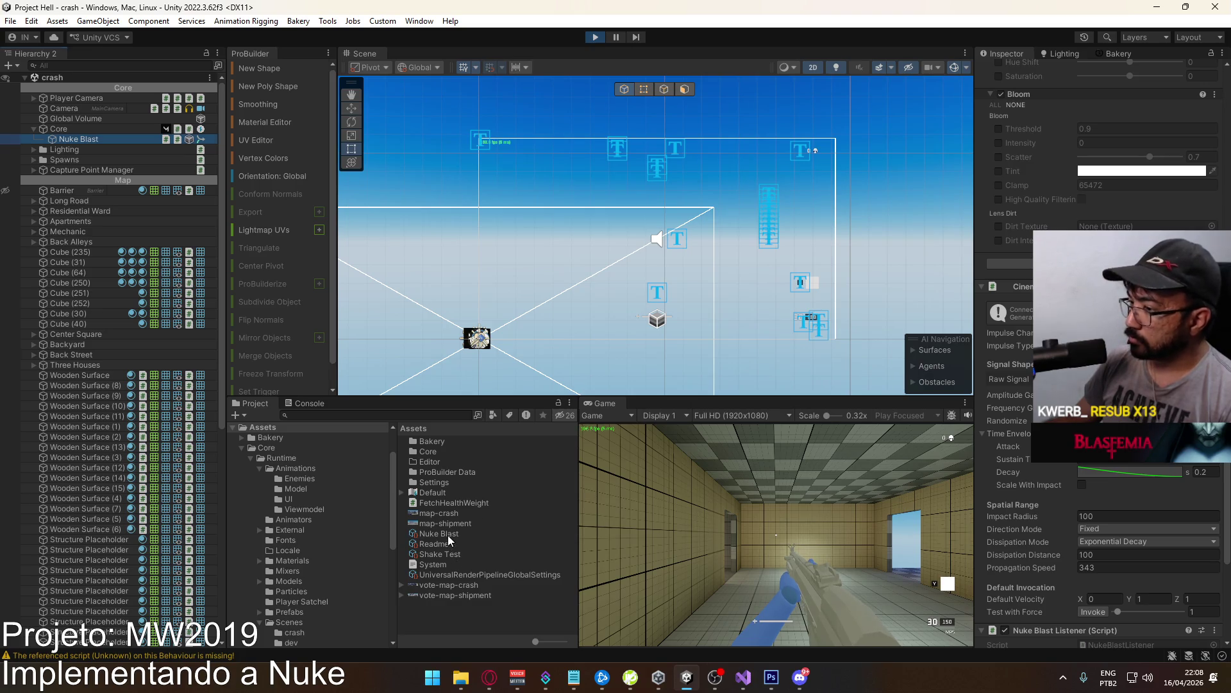
pyautogui.click(615, 546)
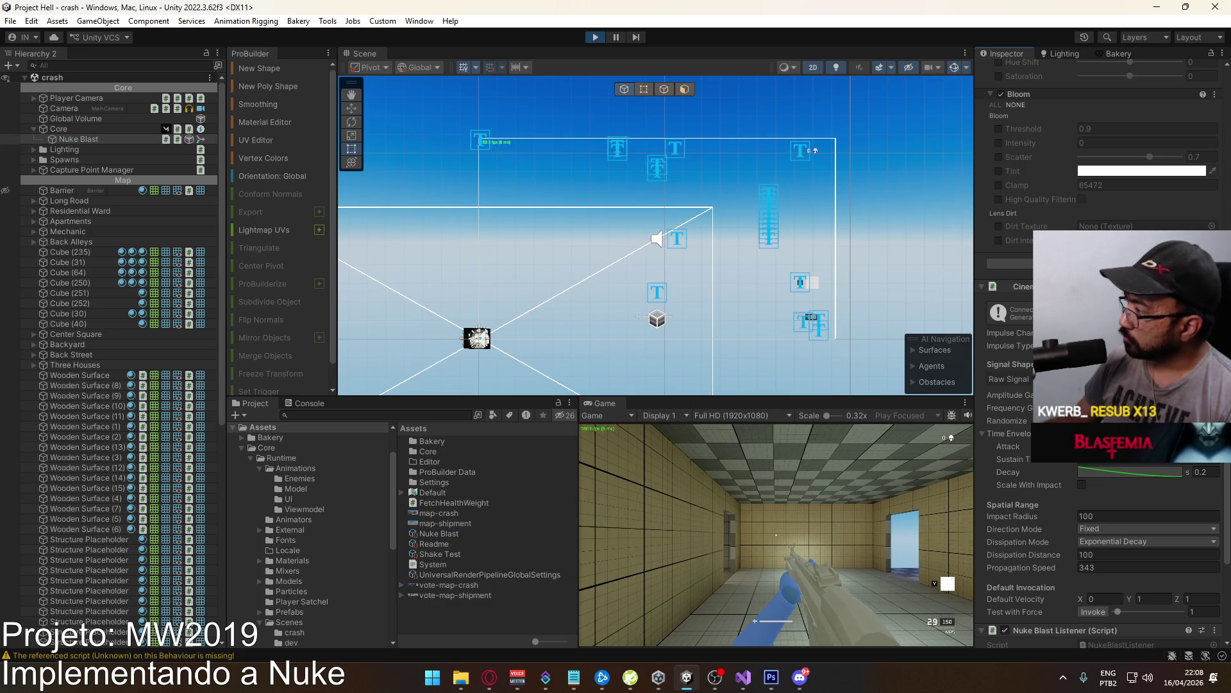
pyautogui.scroll(-2, 1103, 353)
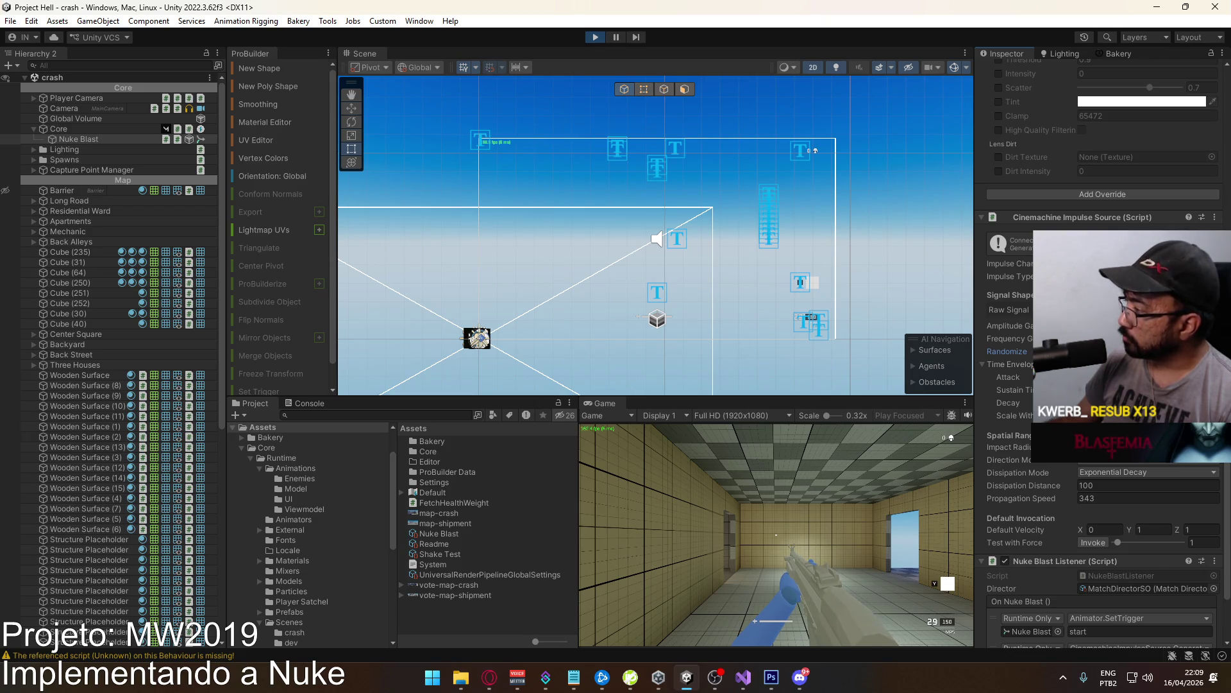
pyautogui.scroll(-2, 1122, 500)
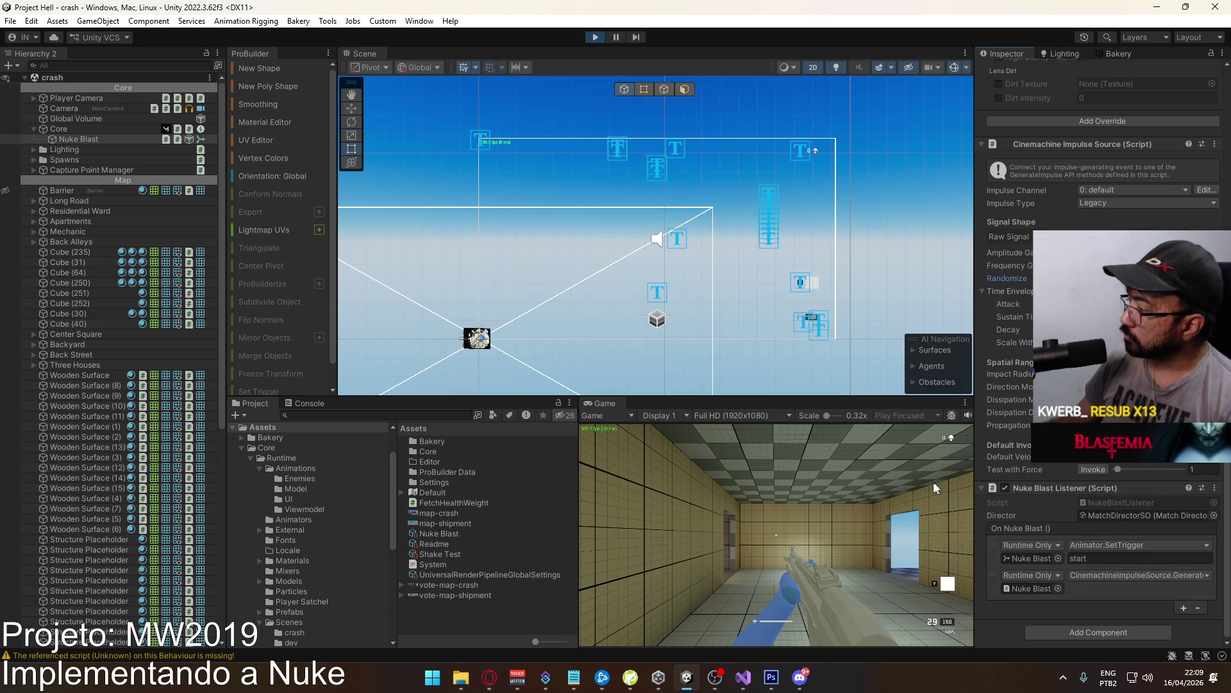
pyautogui.click(441, 554)
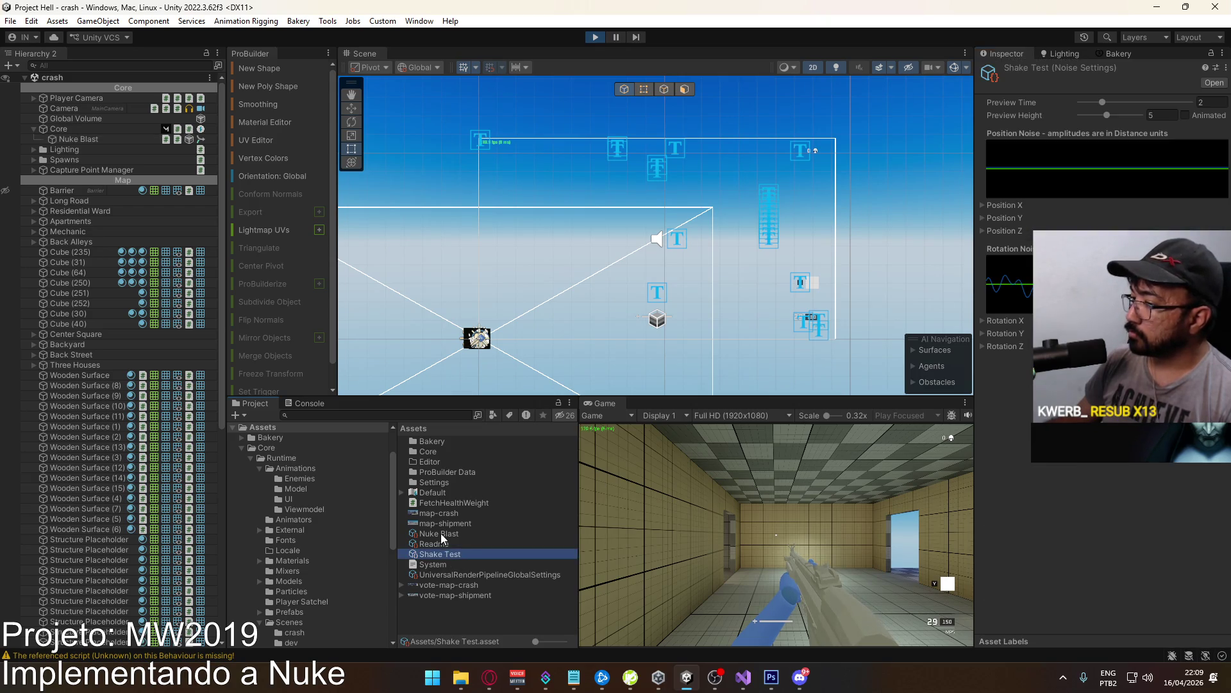
pyautogui.click(440, 533)
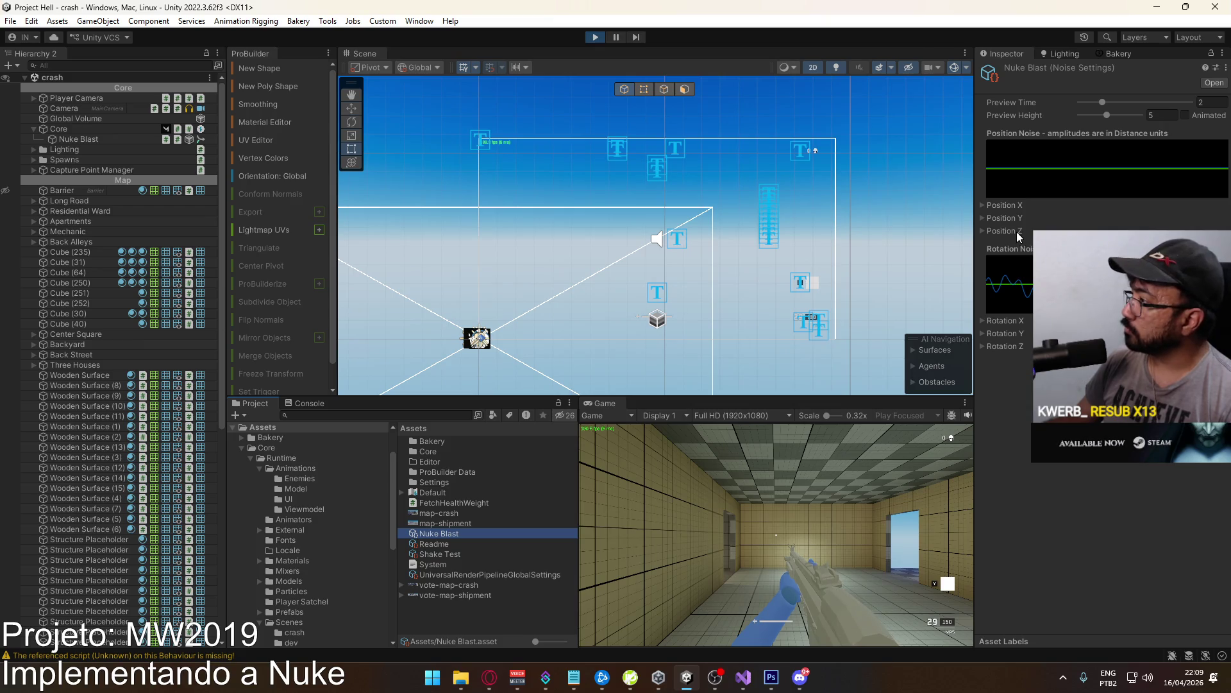
# Expand the Rotation Z noise channel and raise both of its Frequency values.
pyautogui.click(1009, 284)
pyautogui.click(998, 347)
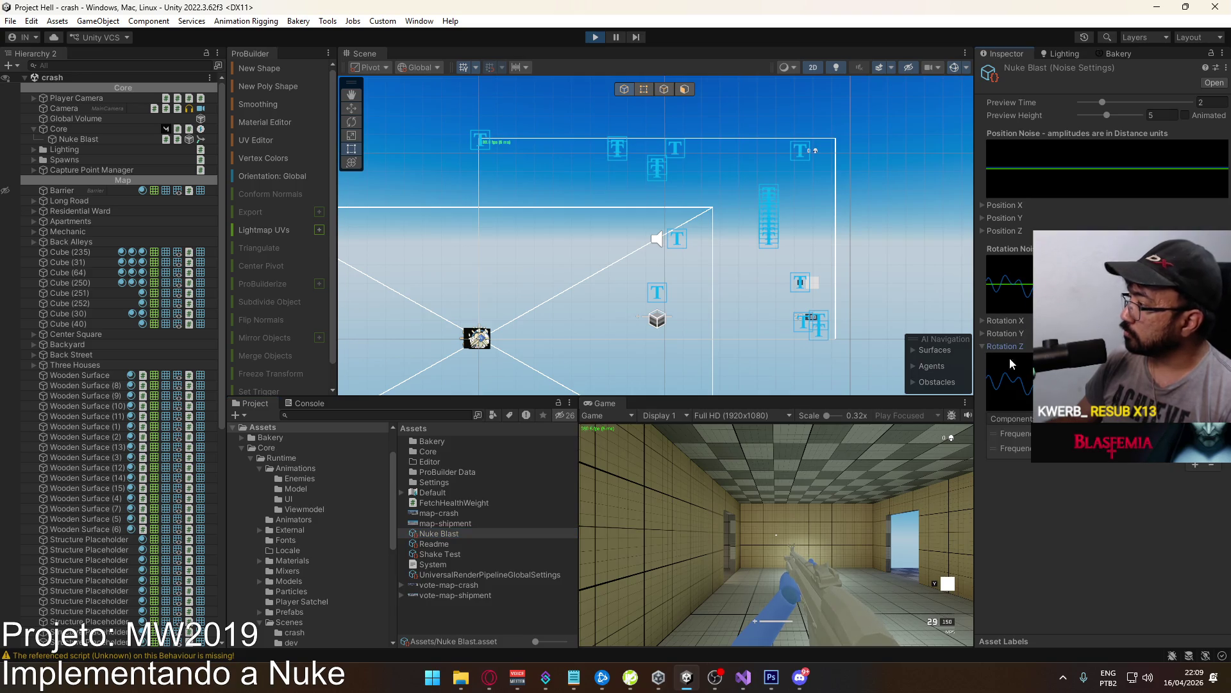
pyautogui.click(1014, 447)
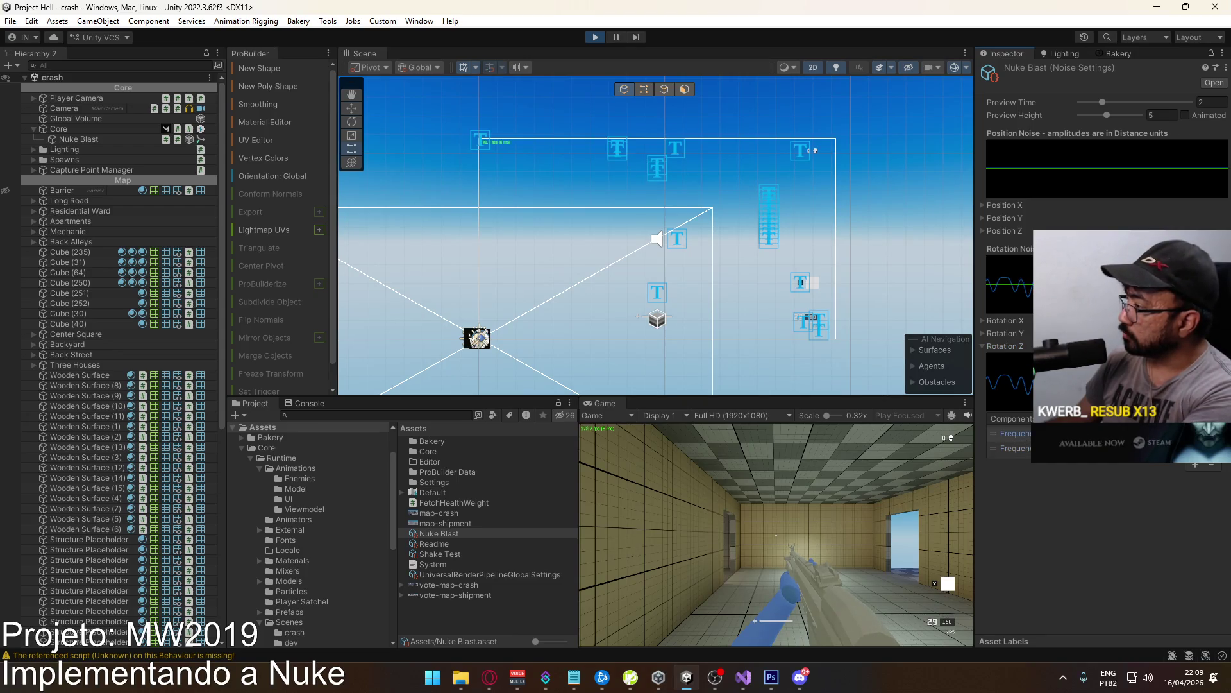
pyautogui.click(1009, 433)
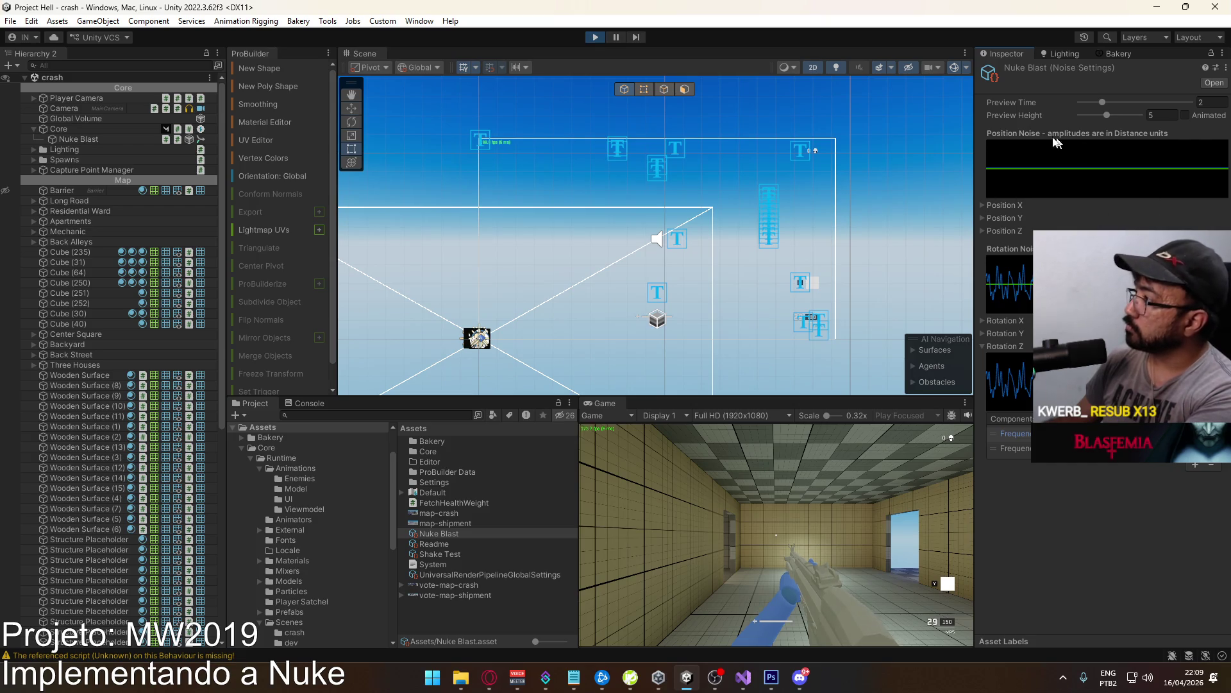
# Expand the Position Z and Position Y channels, then return to the Nuke Blast object.
pyautogui.click(985, 230)
pyautogui.click(985, 217)
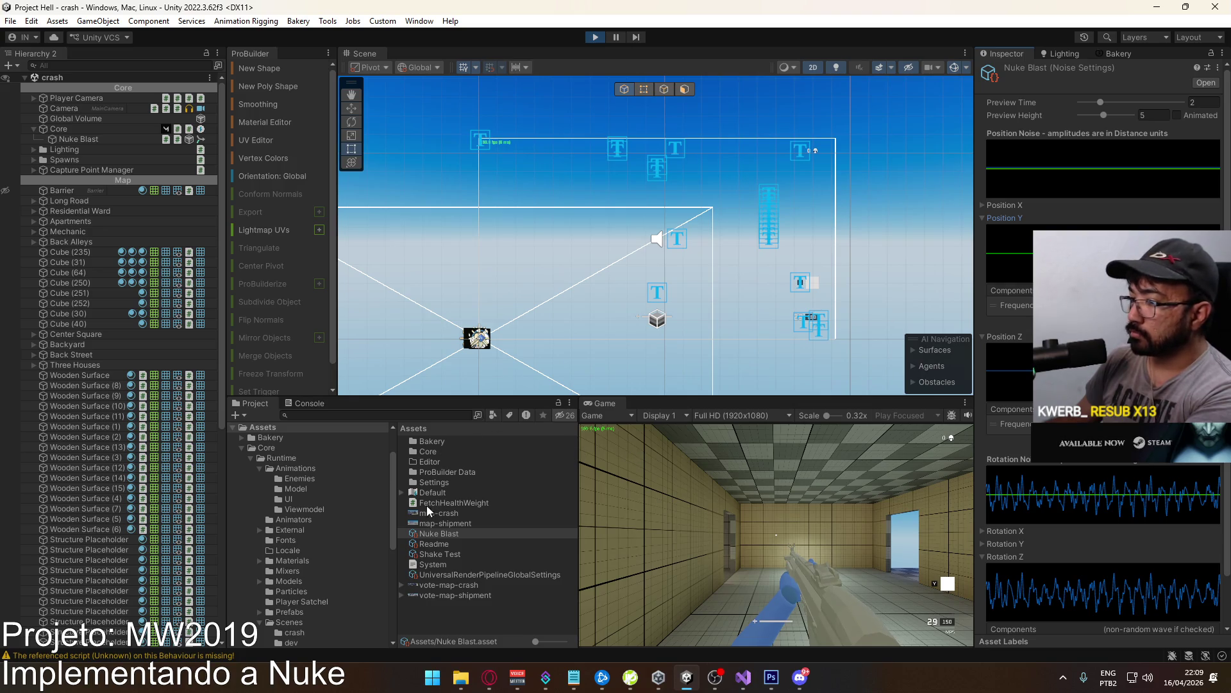
pyautogui.click(77, 138)
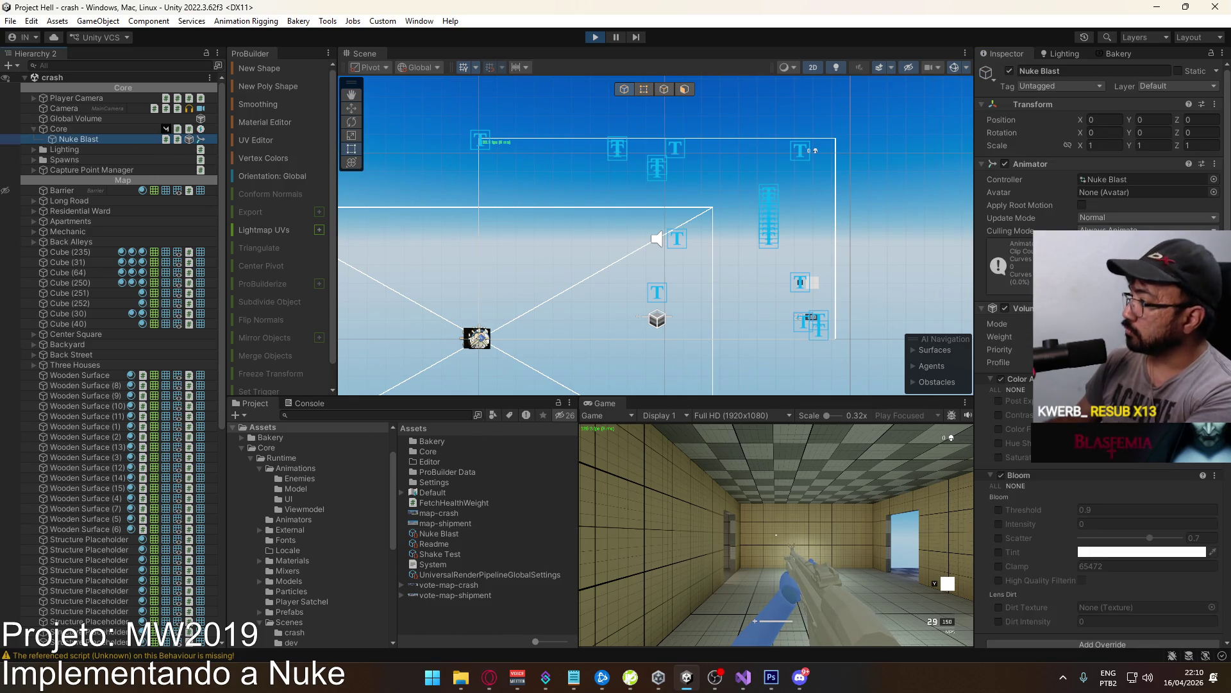
# Fire the Nuke Blast impulse twice with Invoke, then open its Nuke Blast noise asset.
pyautogui.click(61, 129)
pyautogui.scroll(-5, 1091, 320)
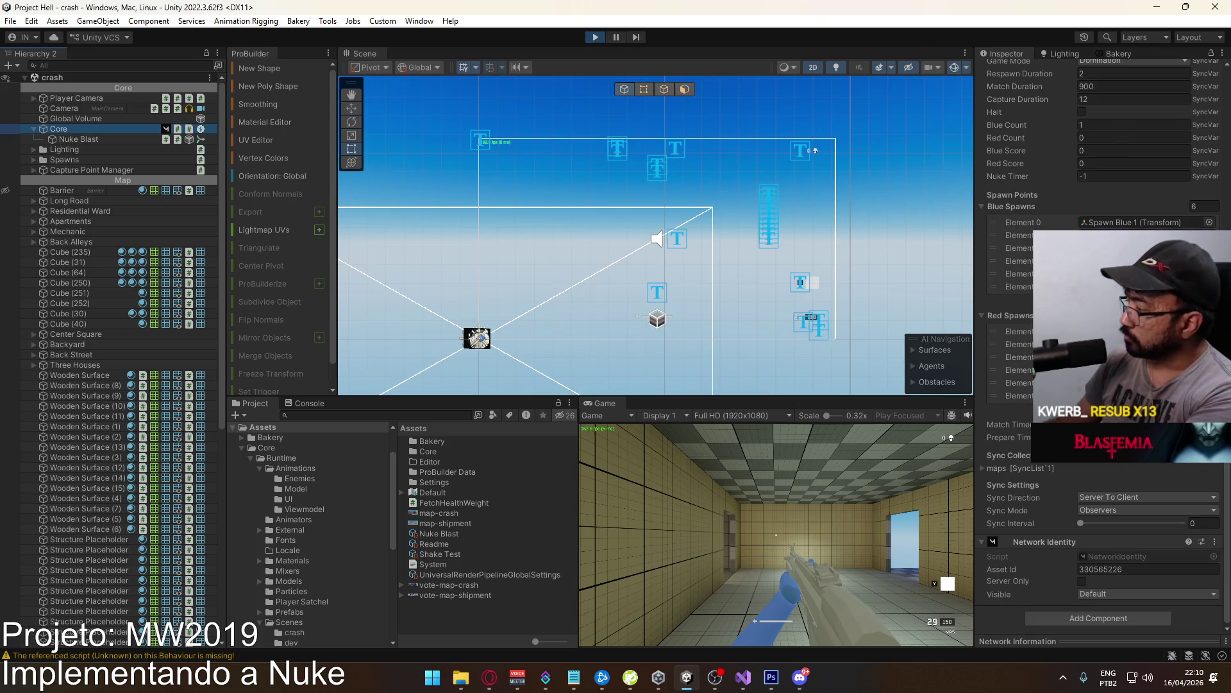
pyautogui.scroll(-3, 1113, 504)
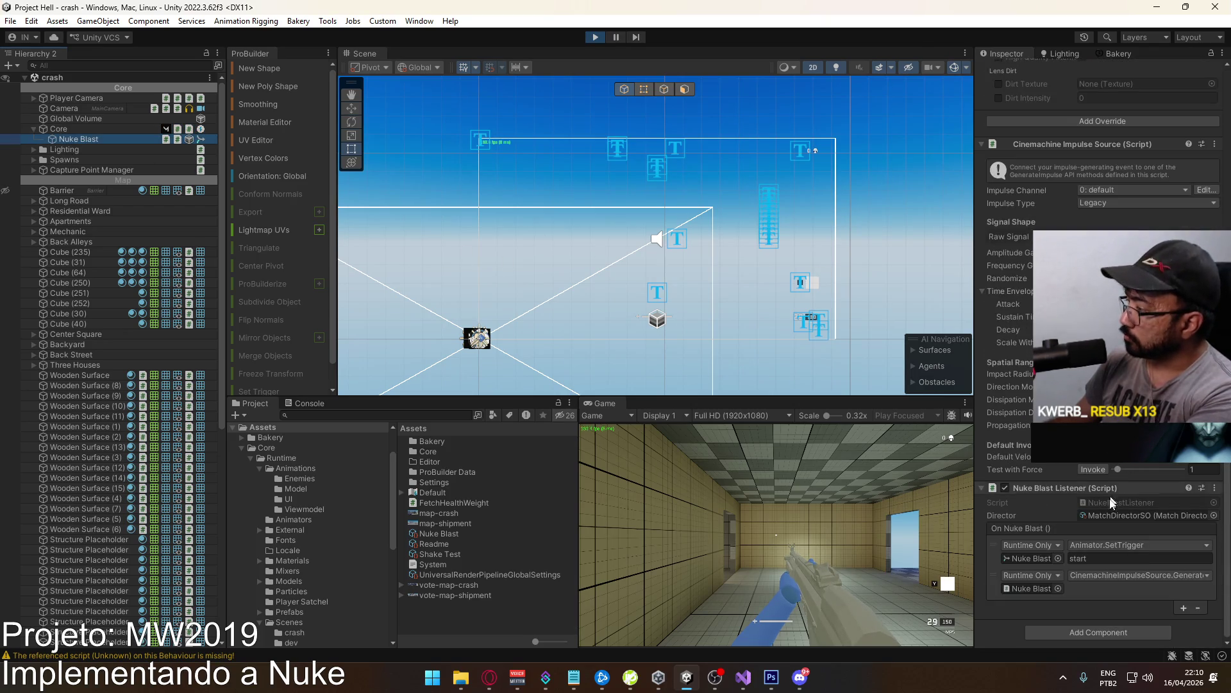
pyautogui.click(1090, 470)
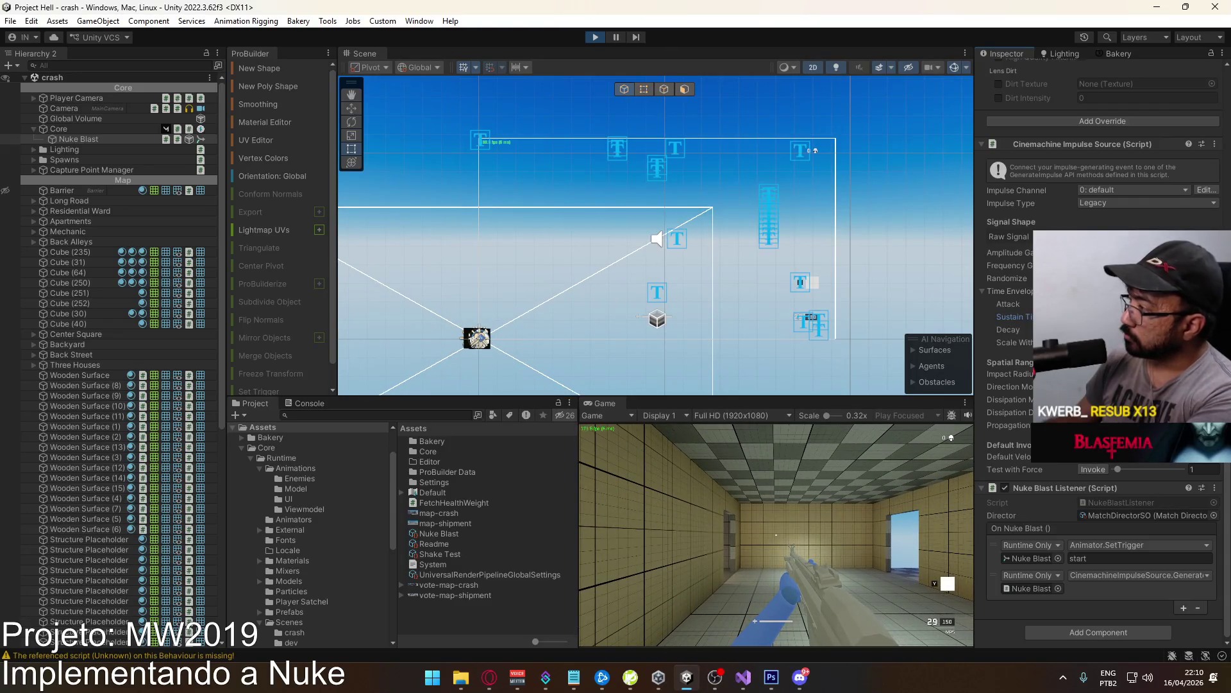
pyautogui.click(1091, 468)
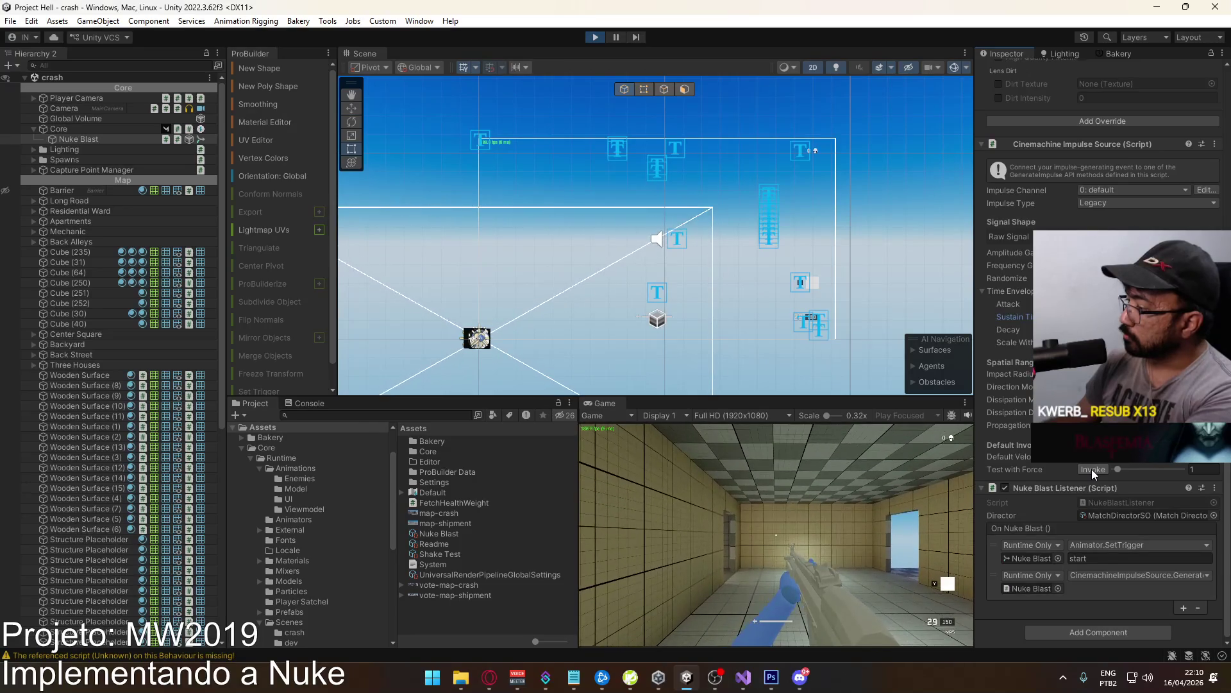
pyautogui.click(1090, 237)
pyautogui.click(449, 534)
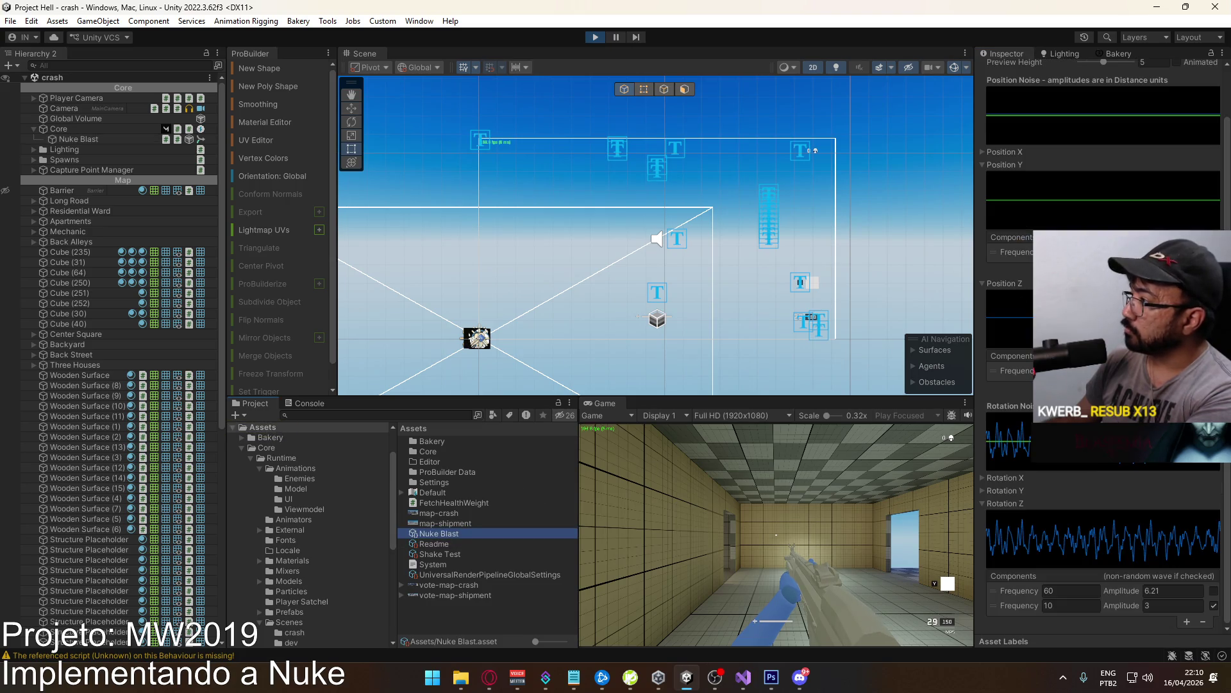
# Set the Position Z frequencies to 10, then return to the Nuke Blast object.
pyautogui.scroll(2, 1103, 346)
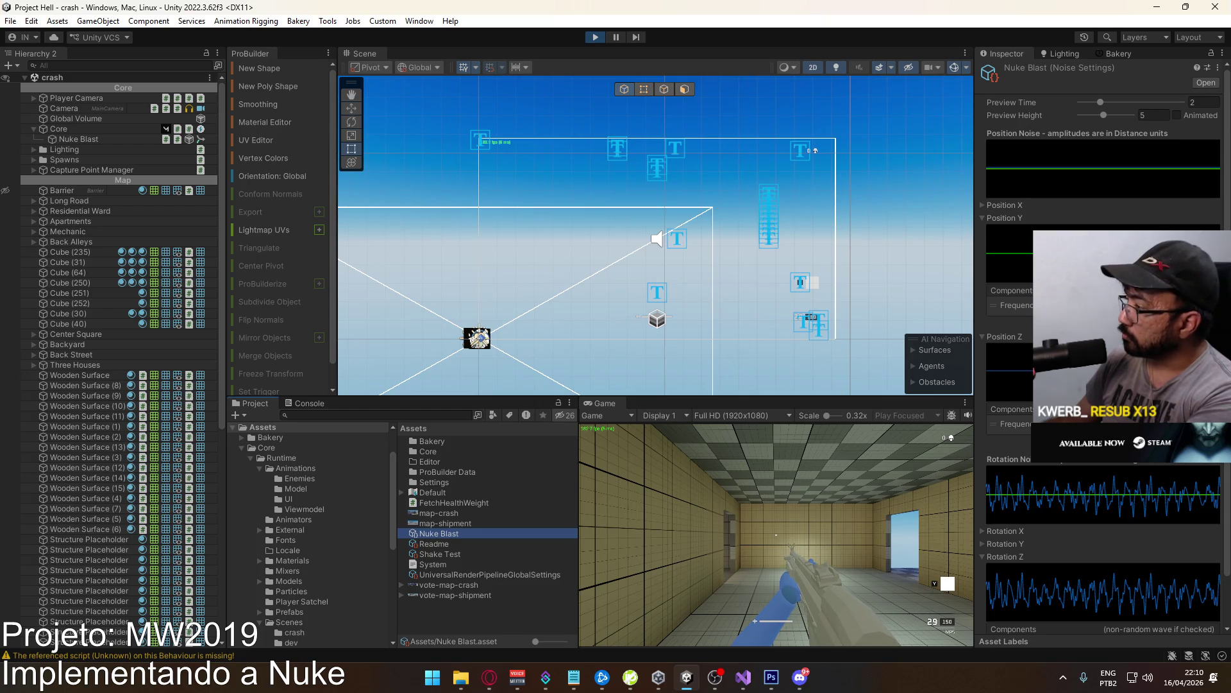
pyautogui.click(1016, 424)
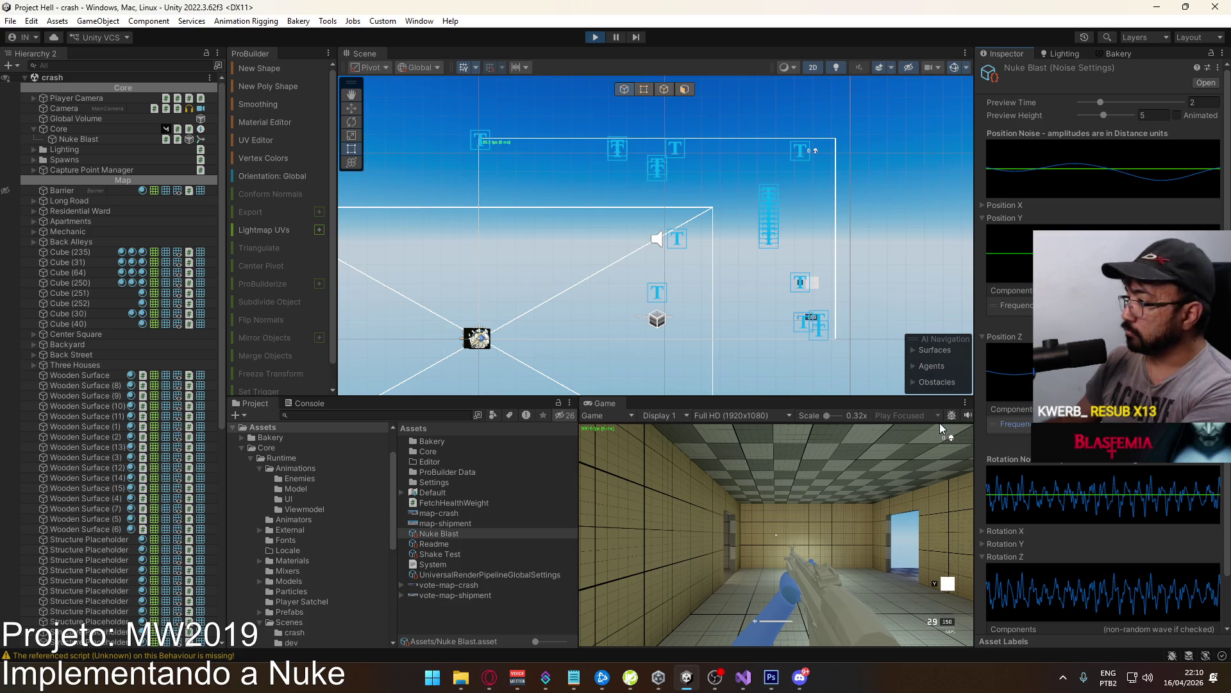
pyautogui.write('1')
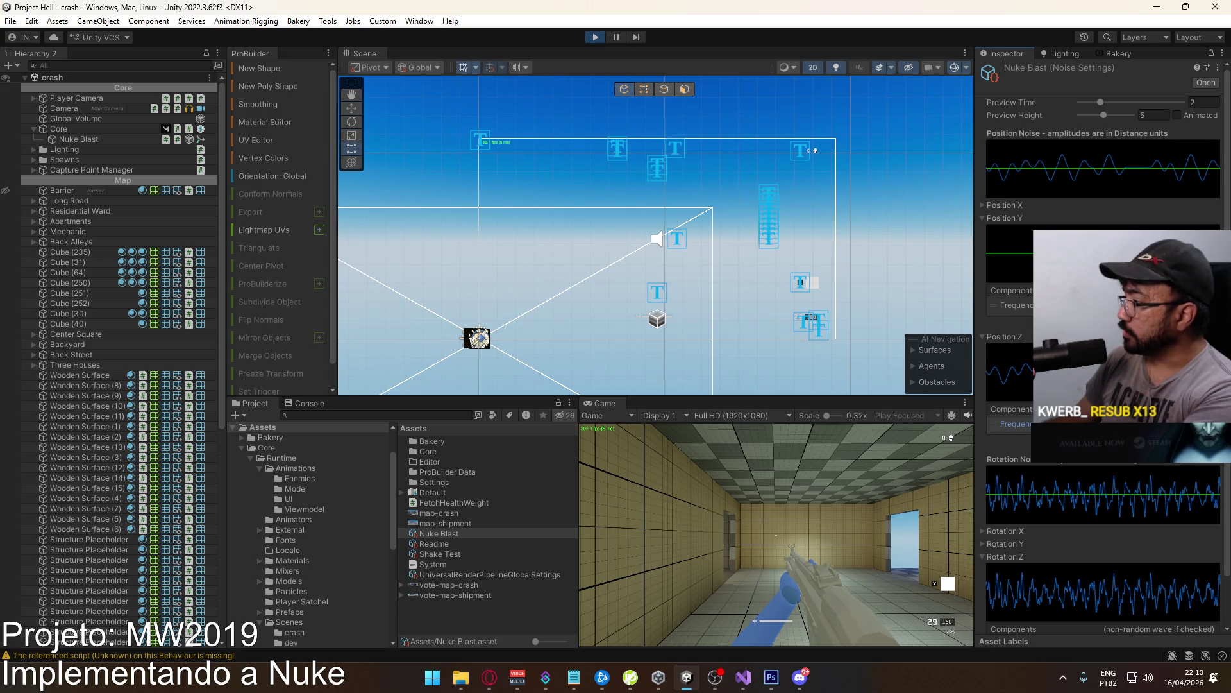
pyautogui.write('0')
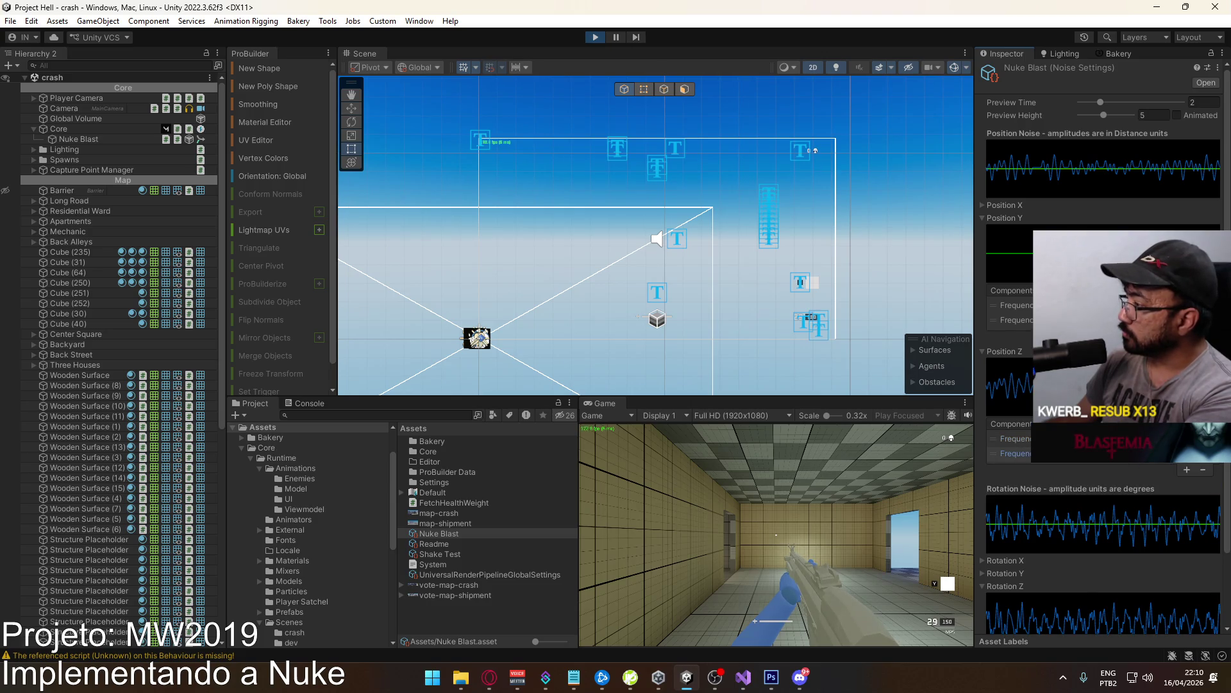
pyautogui.press('BackSpace')
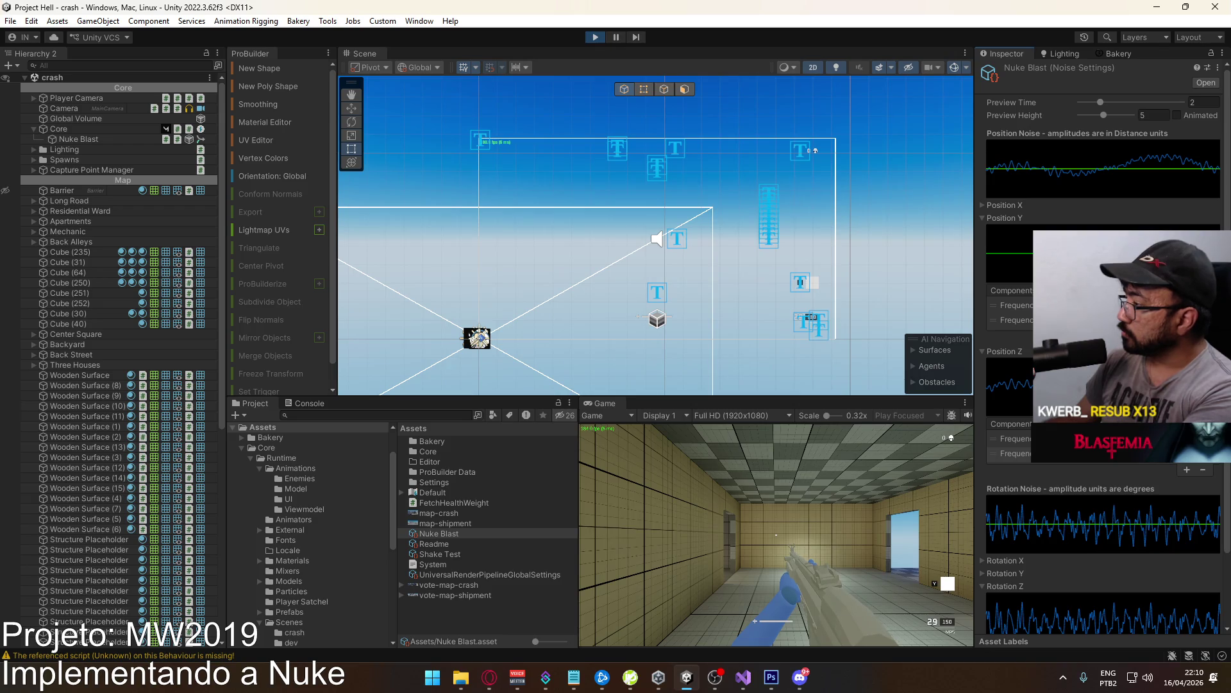
pyautogui.write('10')
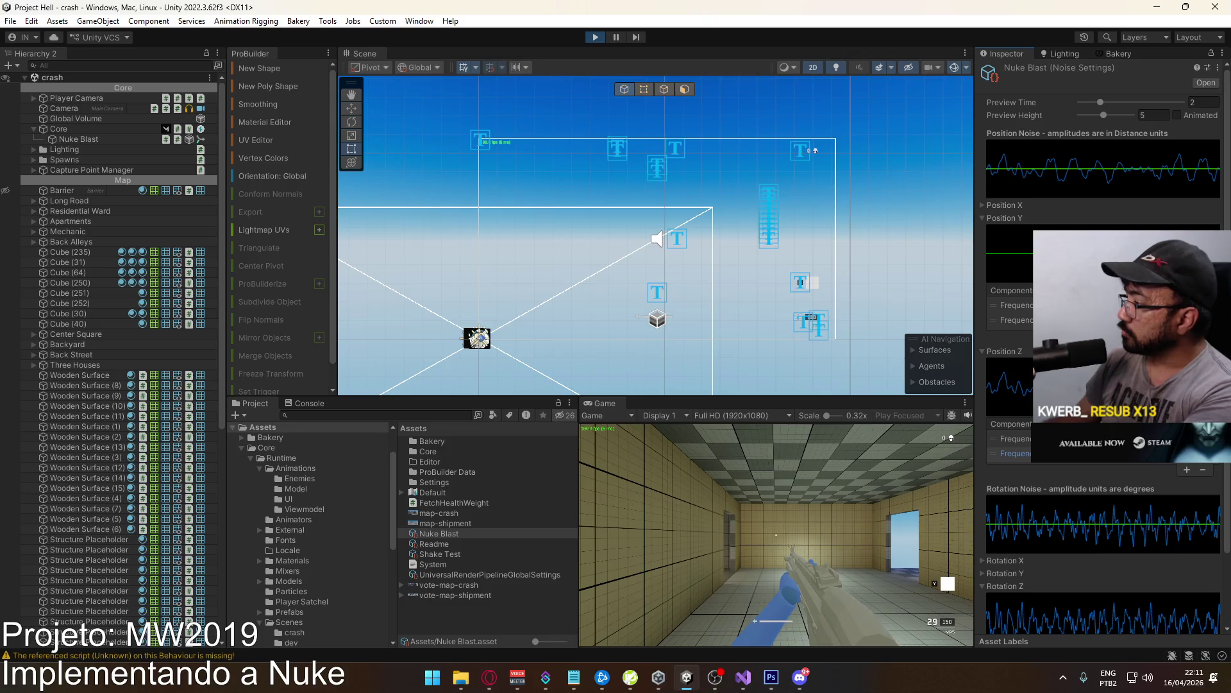
pyautogui.click(1090, 438)
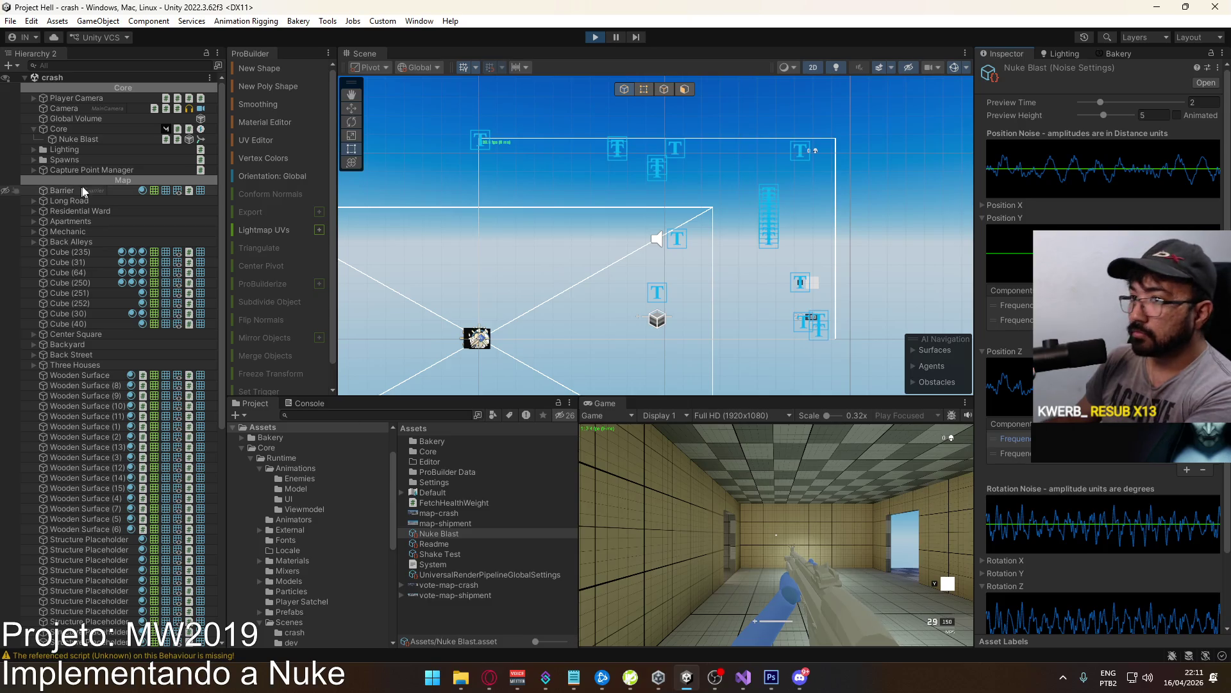
pyautogui.click(88, 141)
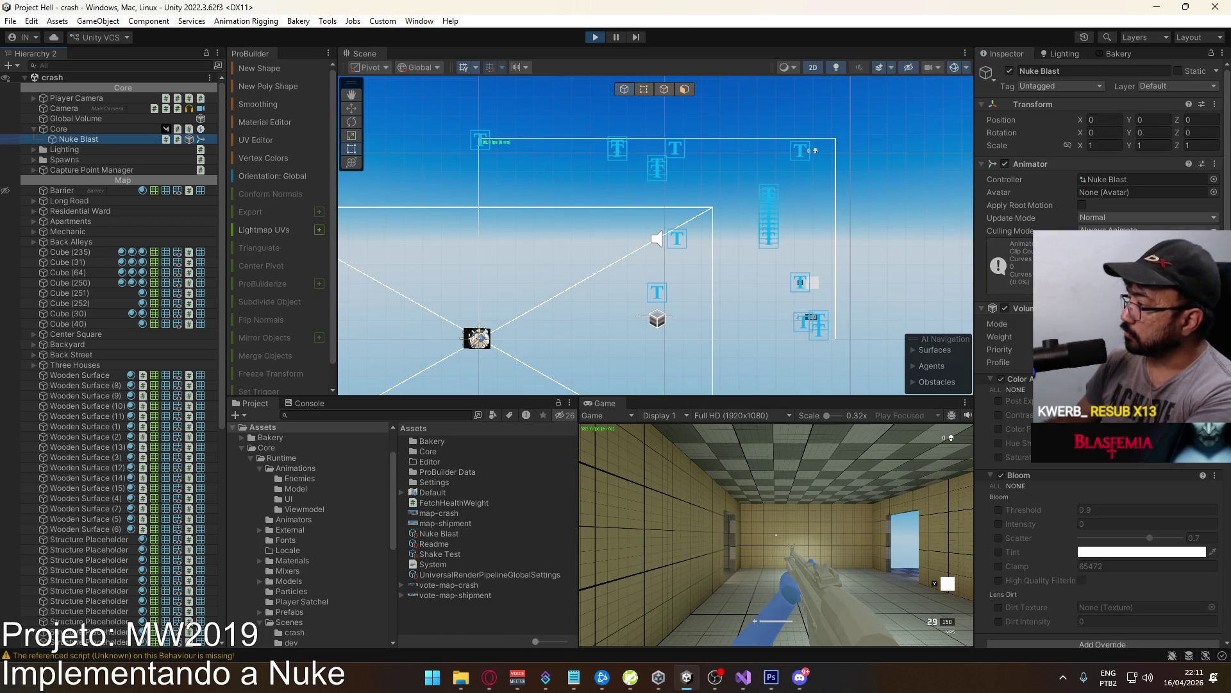
# Invoke the Nuke Blast shake three times, then reopen the Nuke Blast noise asset to review its graphs.
pyautogui.scroll(-15, 1129, 559)
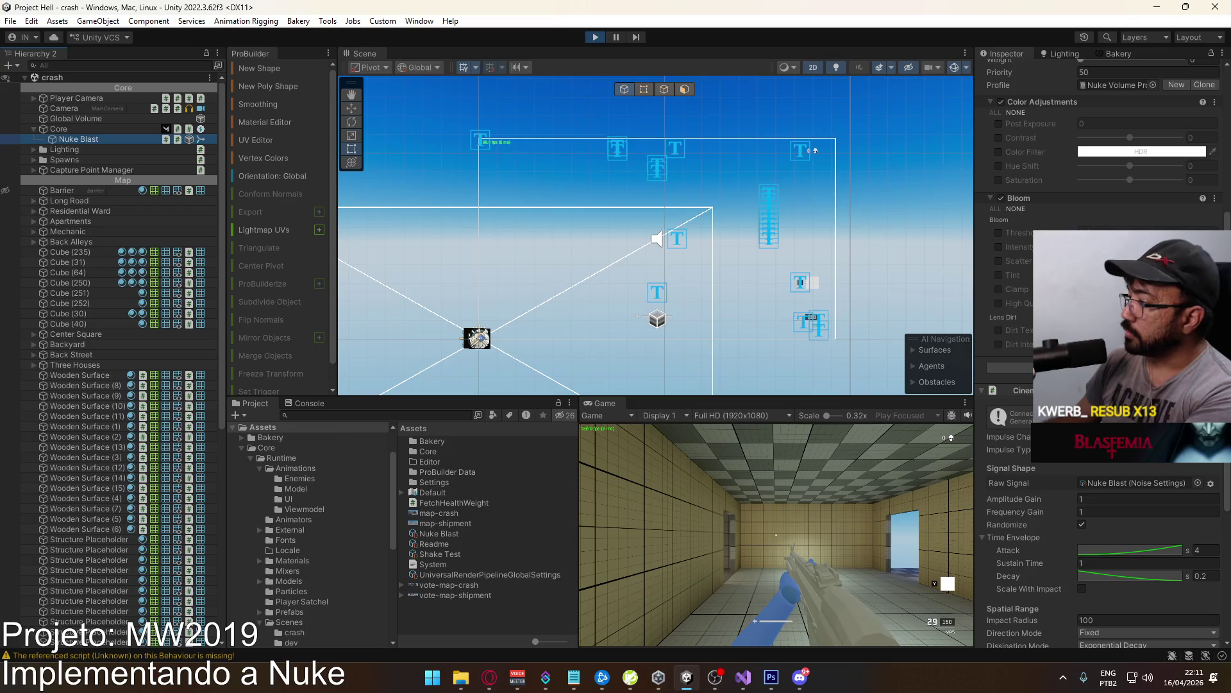
pyautogui.scroll(-4, 1129, 559)
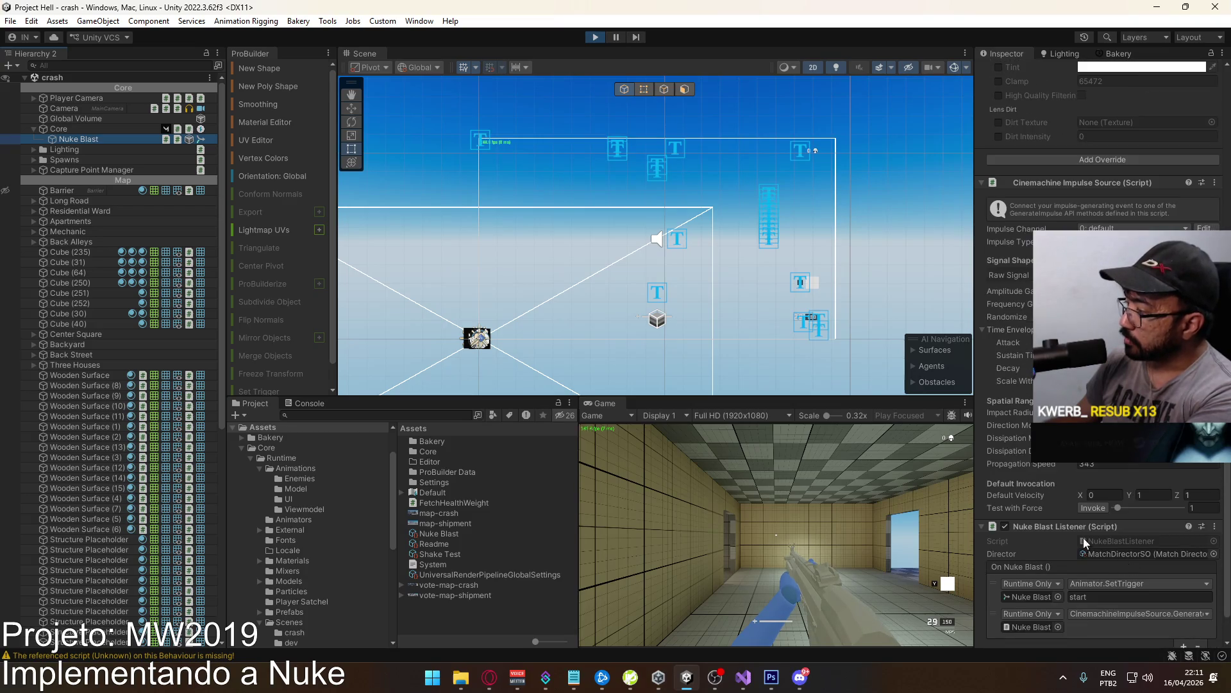
pyautogui.click(1098, 506)
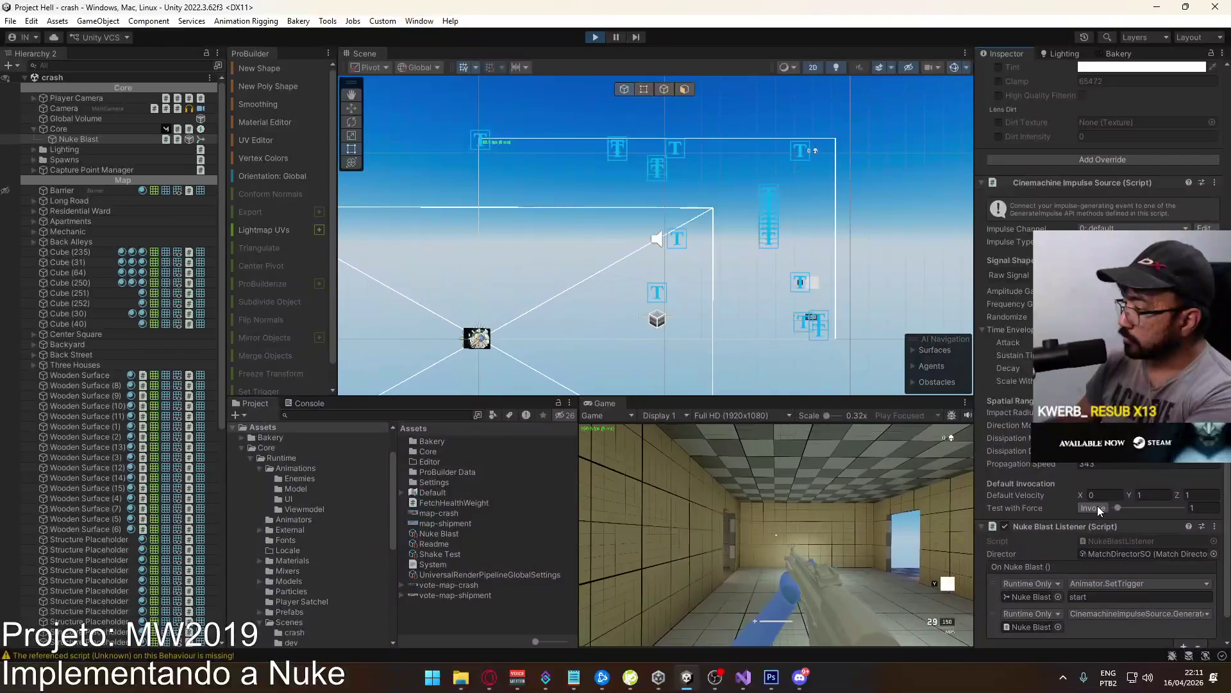
pyautogui.click(1098, 506)
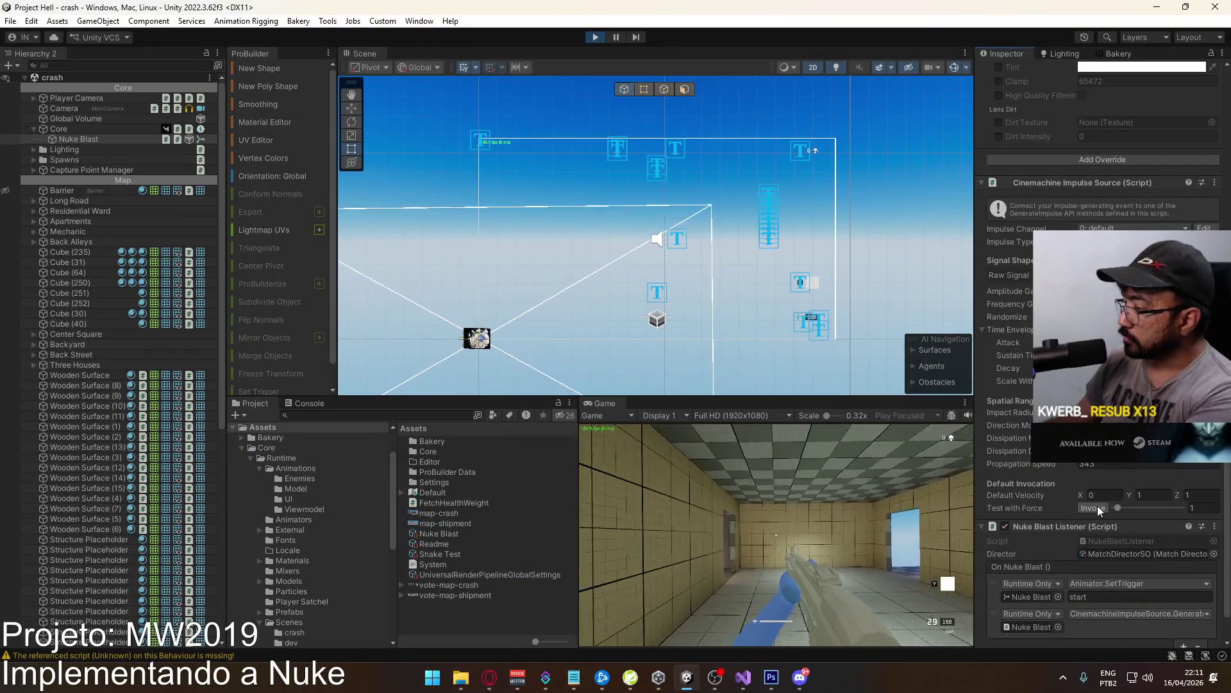
pyautogui.click(1098, 505)
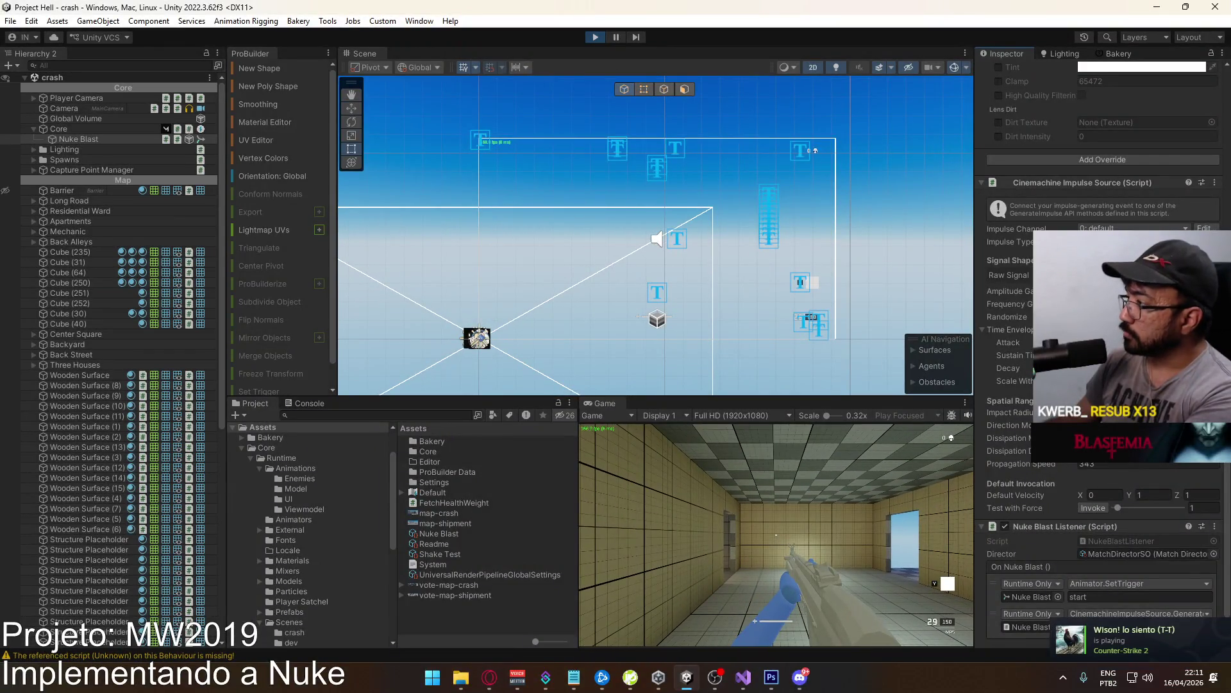
pyautogui.scroll(15, 1103, 353)
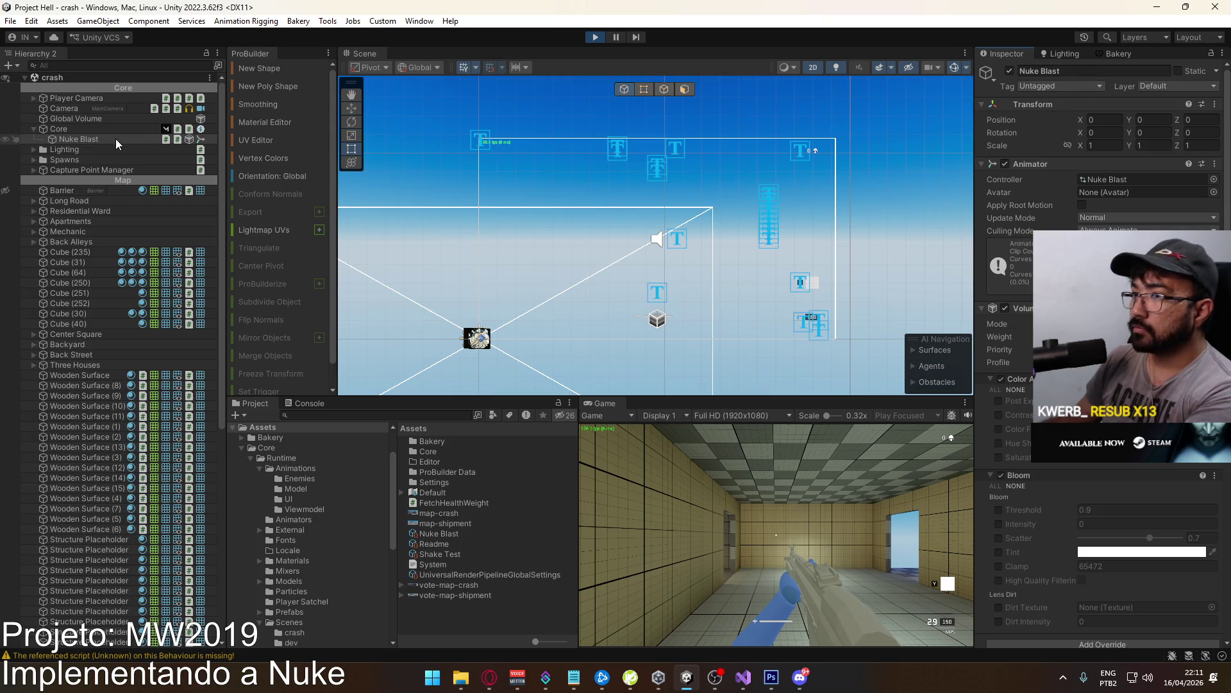
pyautogui.click(454, 536)
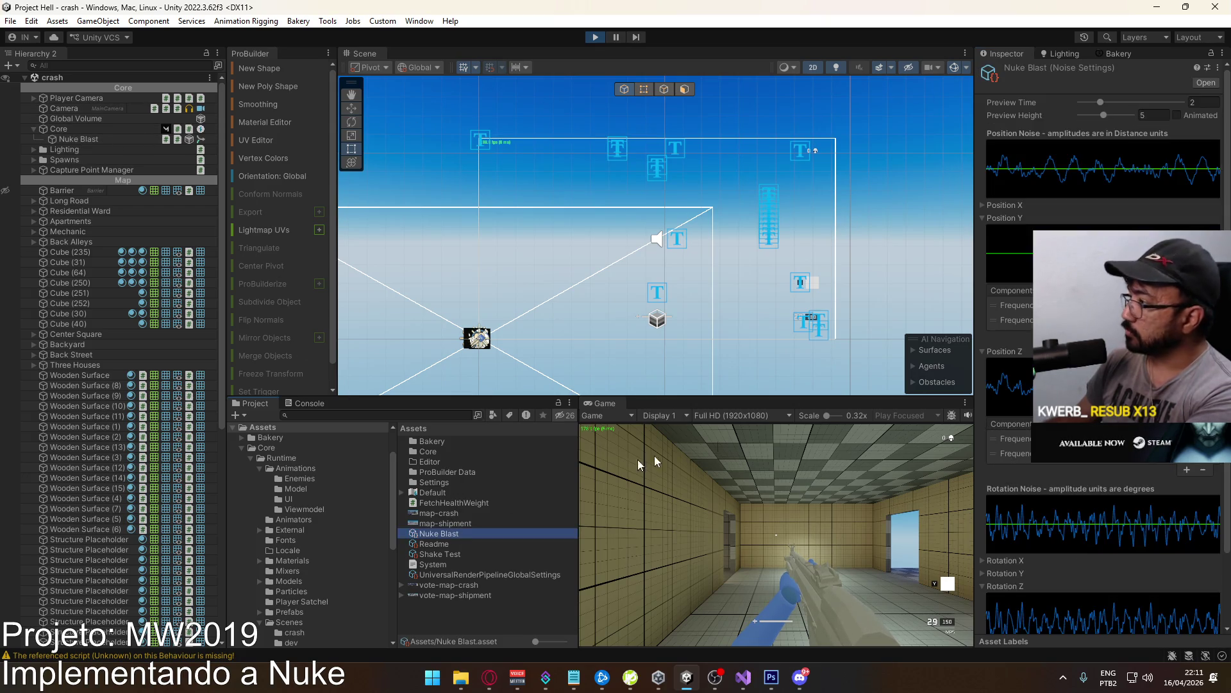
pyautogui.click(1090, 257)
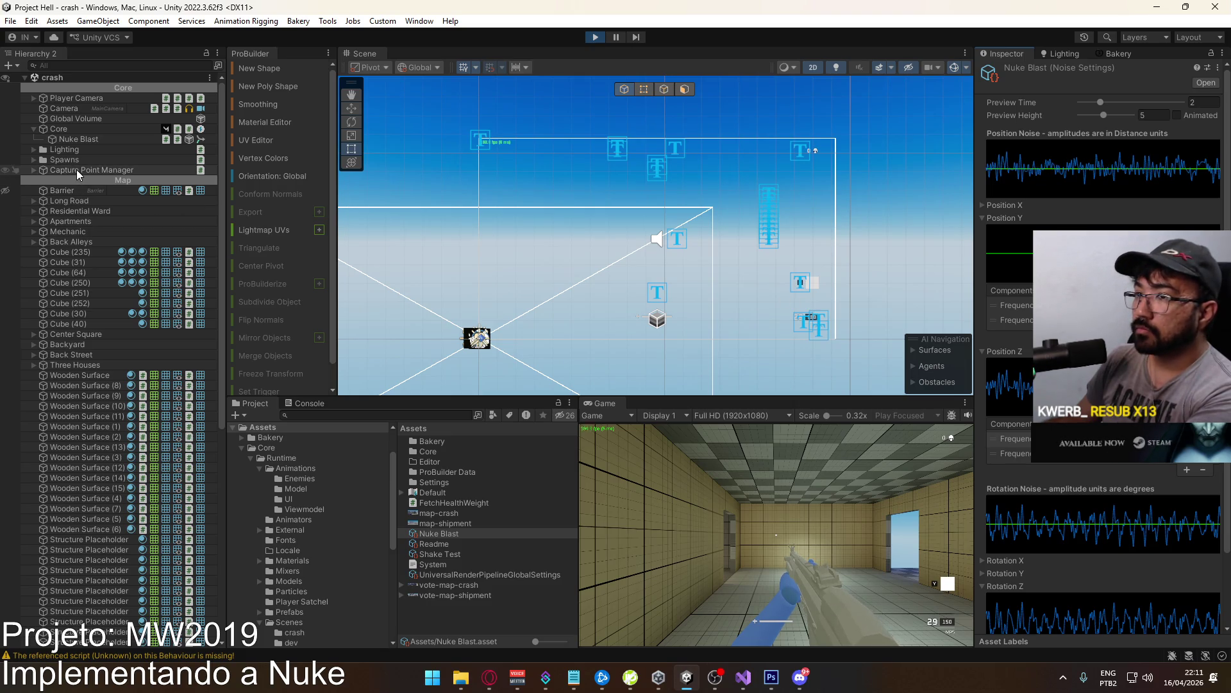
# Trigger the Nuke Blast impulse once more and scroll up to its Animator and Volume components.
pyautogui.click(71, 129)
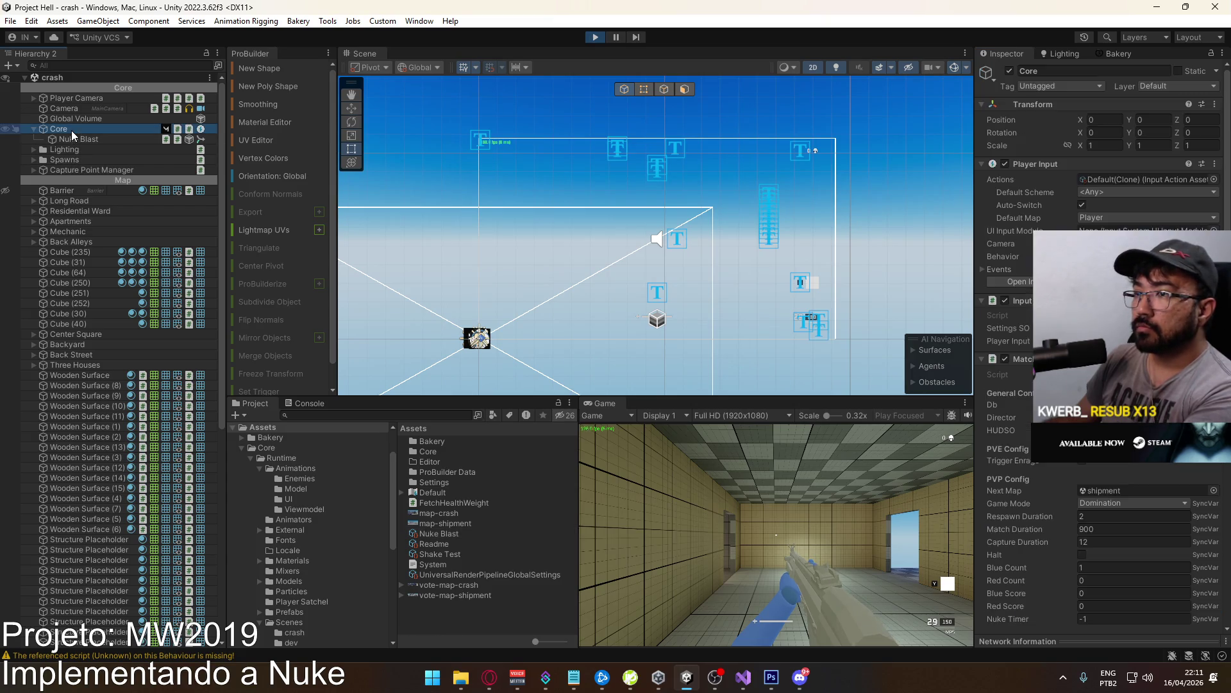
pyautogui.scroll(-10, 1097, 346)
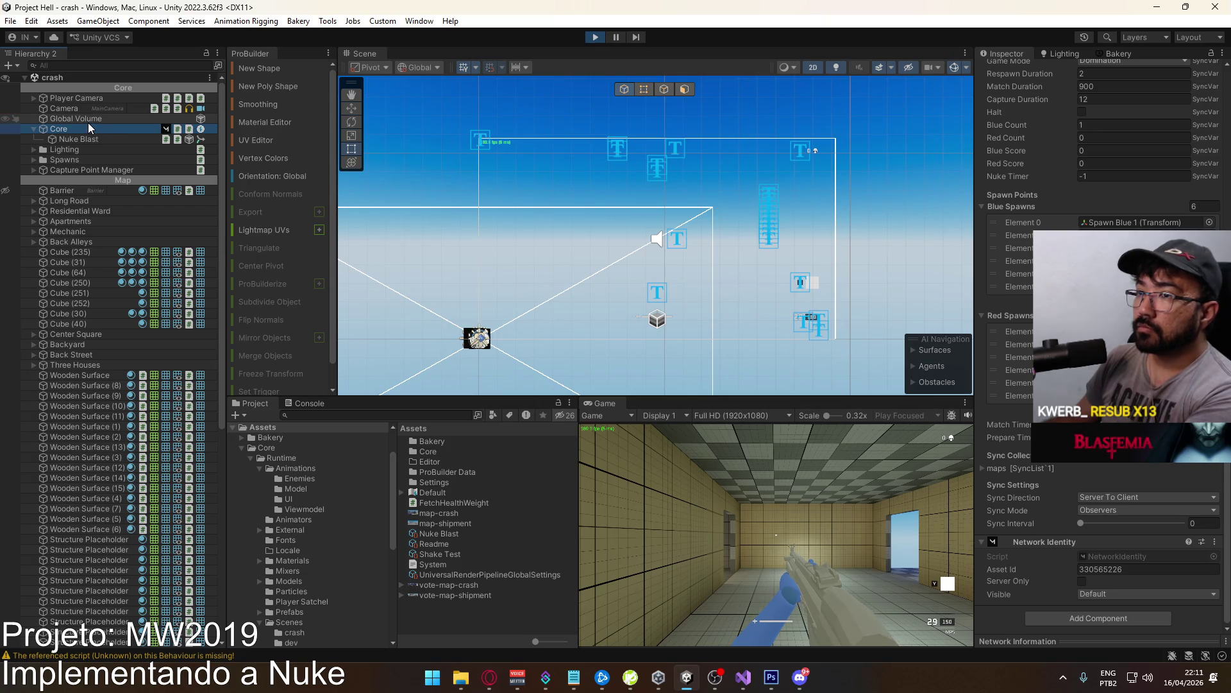
pyautogui.click(78, 140)
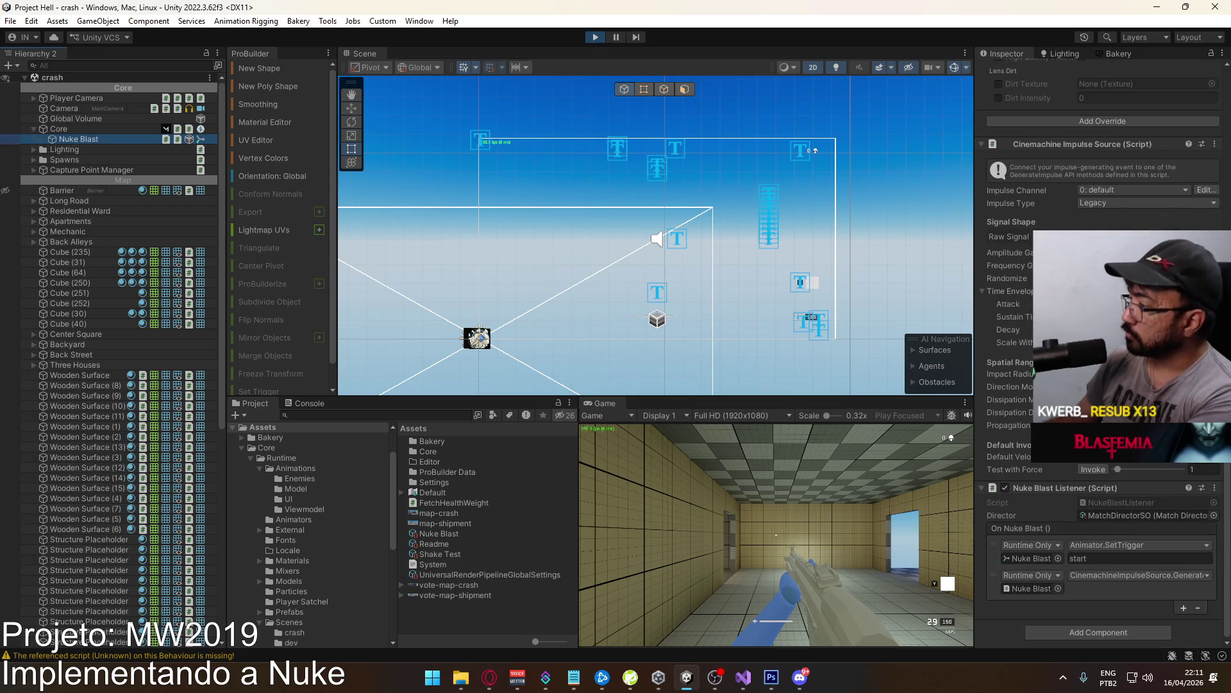
pyautogui.click(1092, 472)
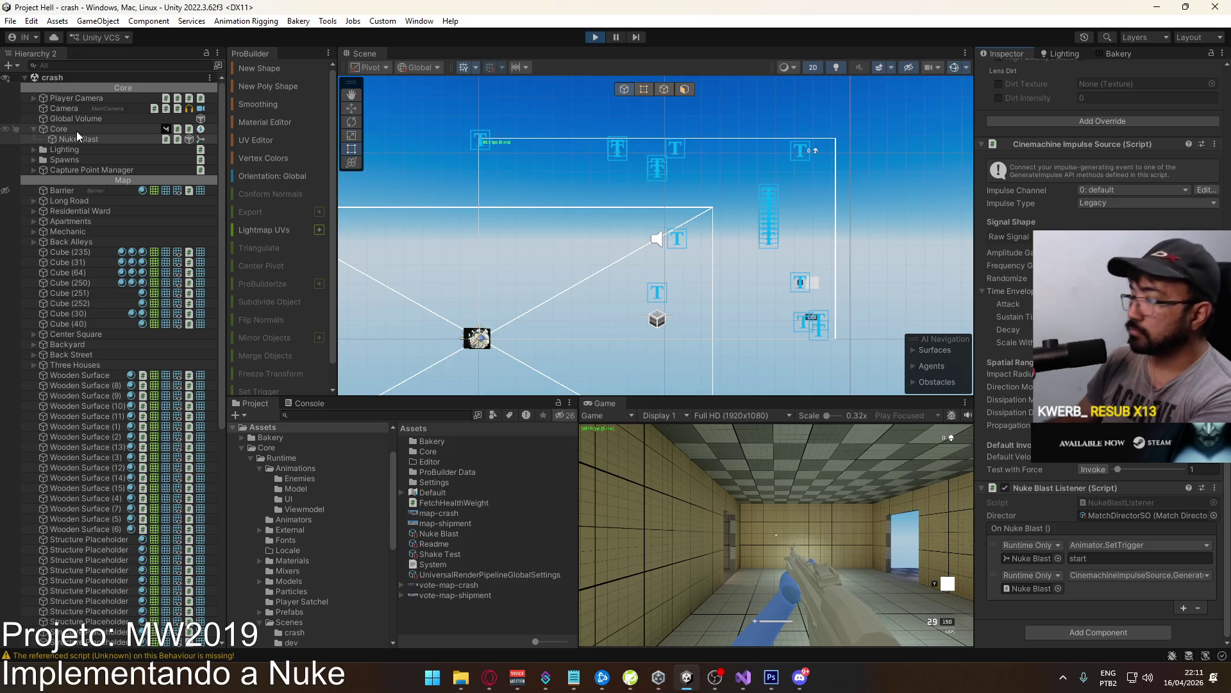
pyautogui.scroll(7, 1103, 353)
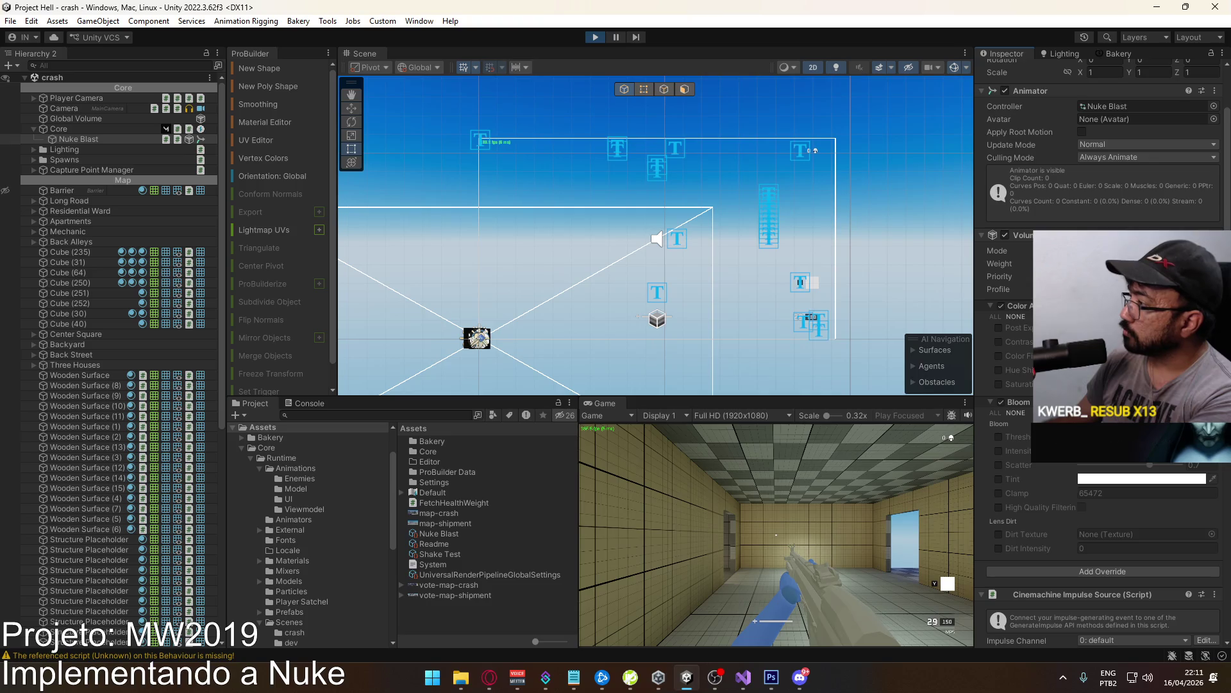
# Enable Post Exposure, an orange Color Filter, Saturation and Contrast in Color Adjustments.
pyautogui.click(998, 327)
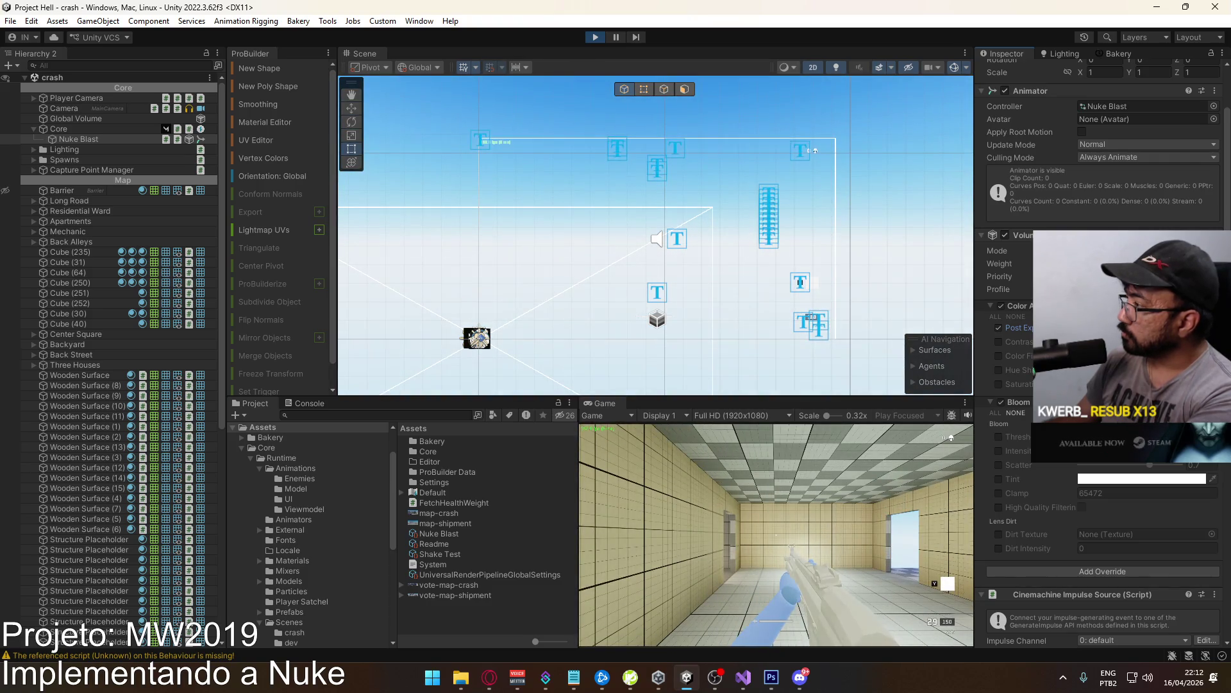
pyautogui.click(999, 356)
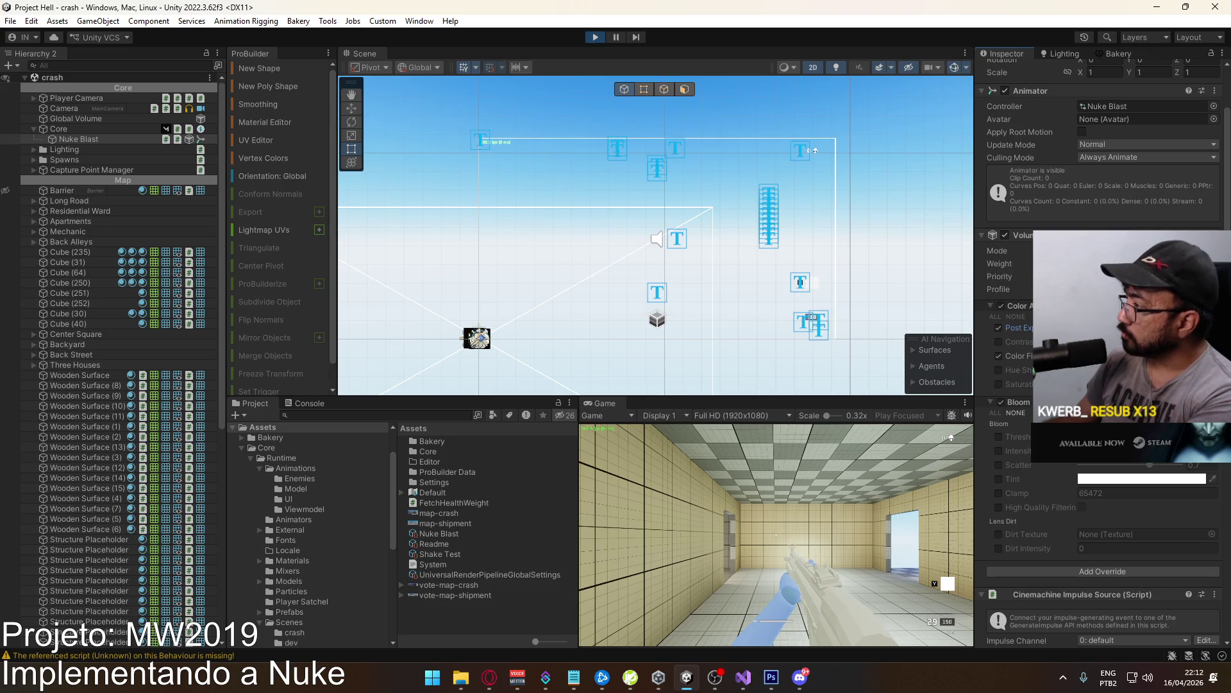
pyautogui.click(1142, 355)
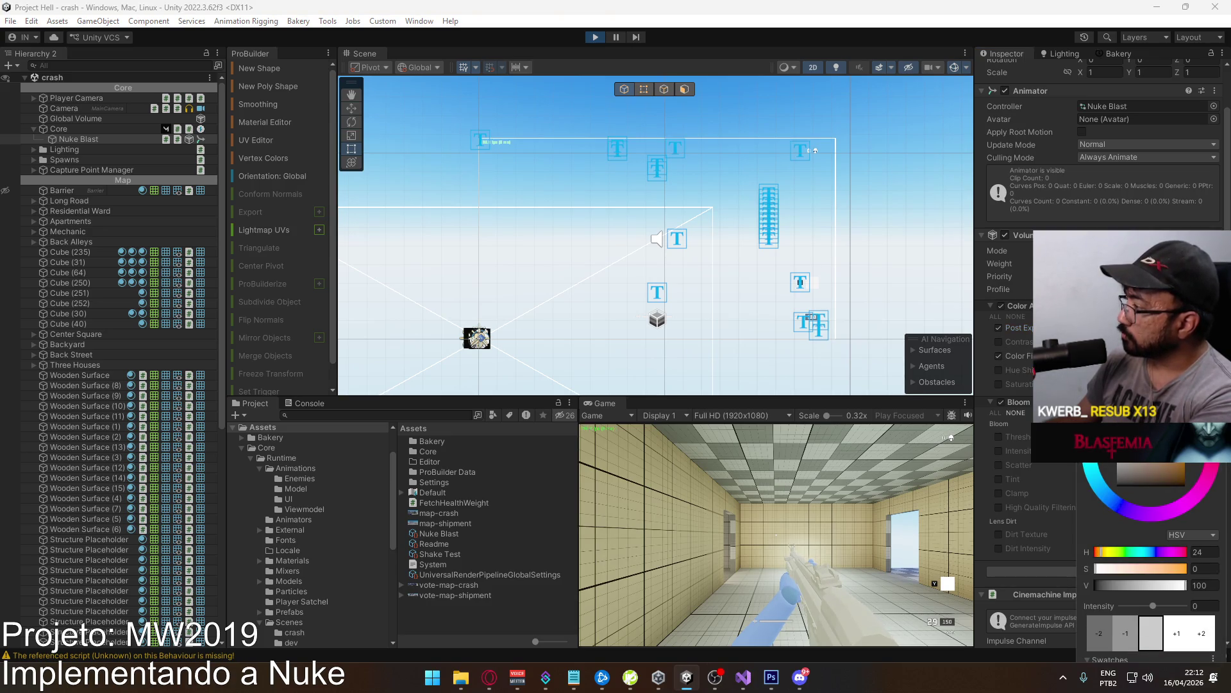
pyautogui.moveTo(1129, 423)
pyautogui.mouseDown()
pyautogui.moveTo(1138, 442)
pyautogui.moveTo(1141, 421)
pyautogui.mouseUp()
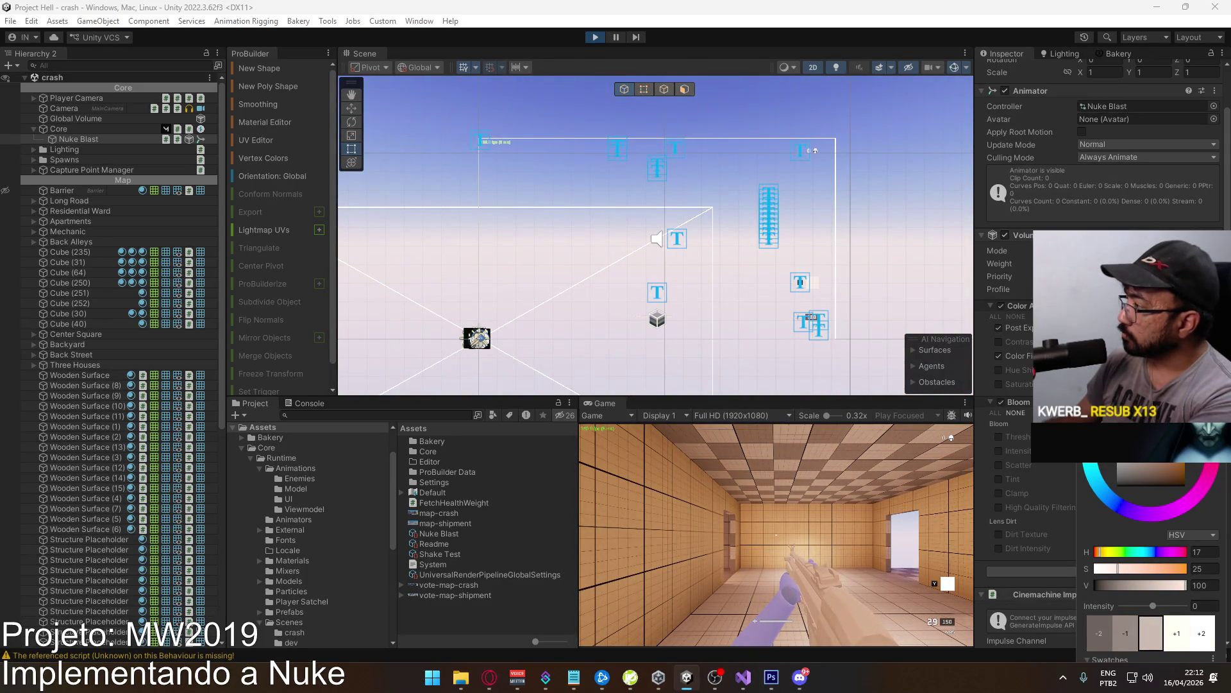
pyautogui.click(1003, 371)
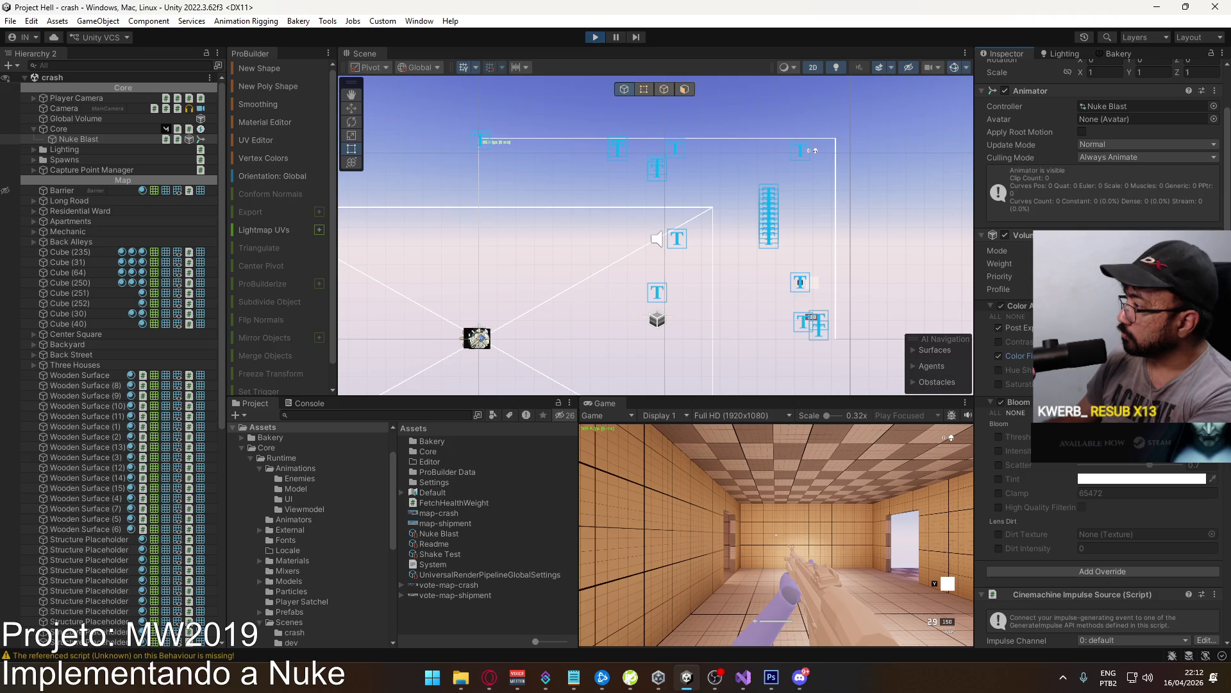
pyautogui.click(998, 384)
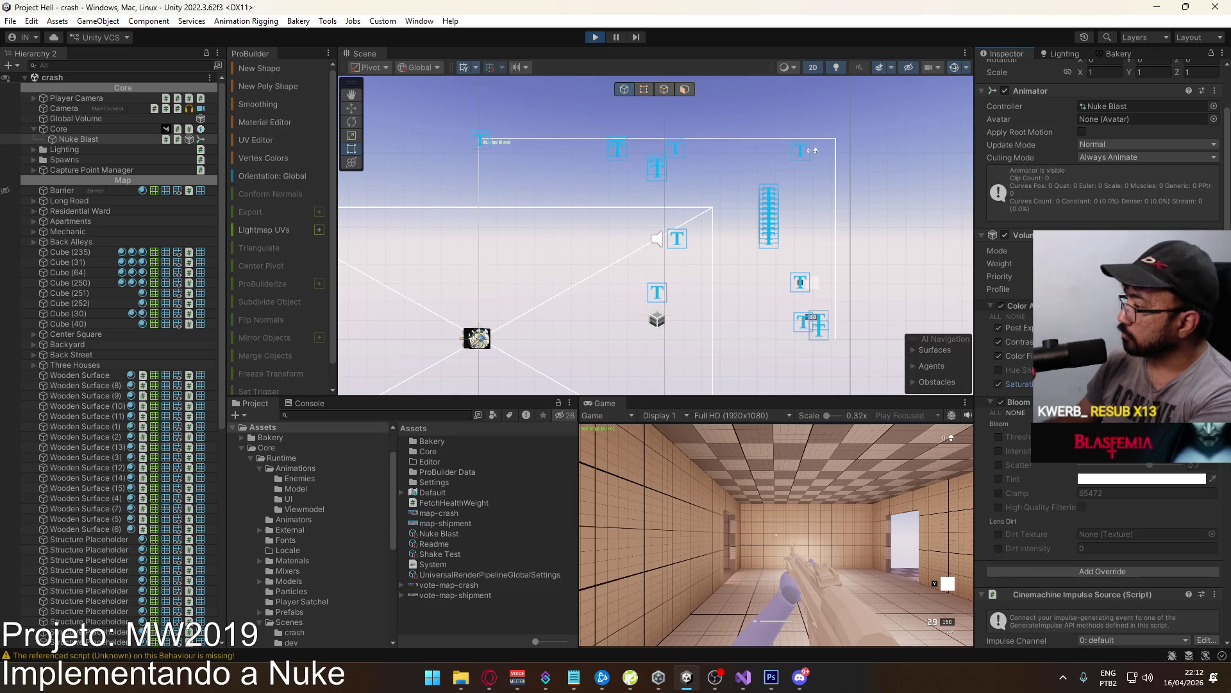
pyautogui.click(1019, 341)
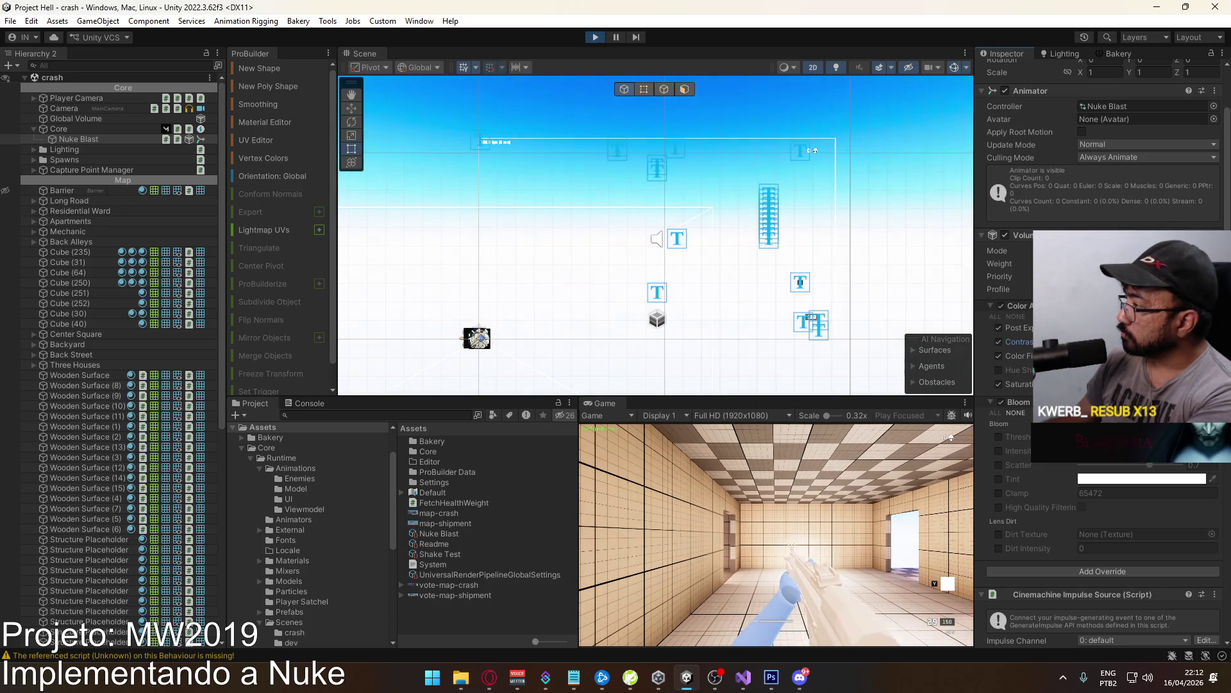
# Enable the Bloom Threshold and Intensity overrides and preview the blast in the running game.
pyautogui.click(1000, 435)
pyautogui.click(999, 451)
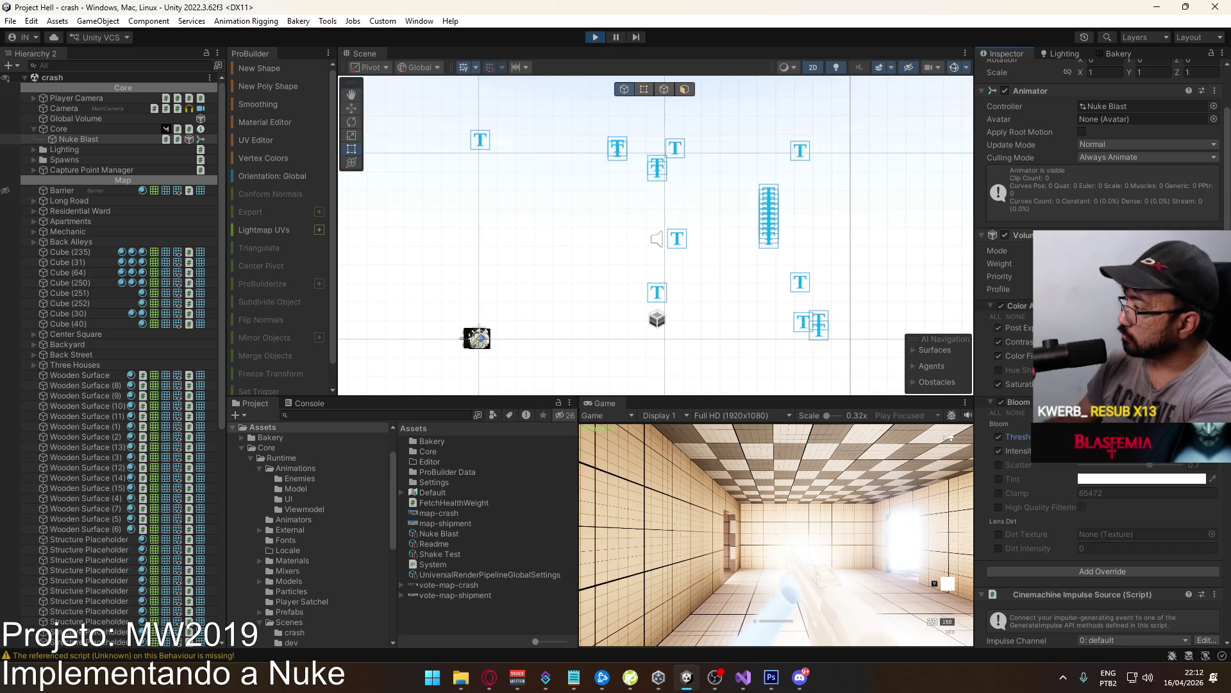
pyautogui.hotkey('shift', 'w')
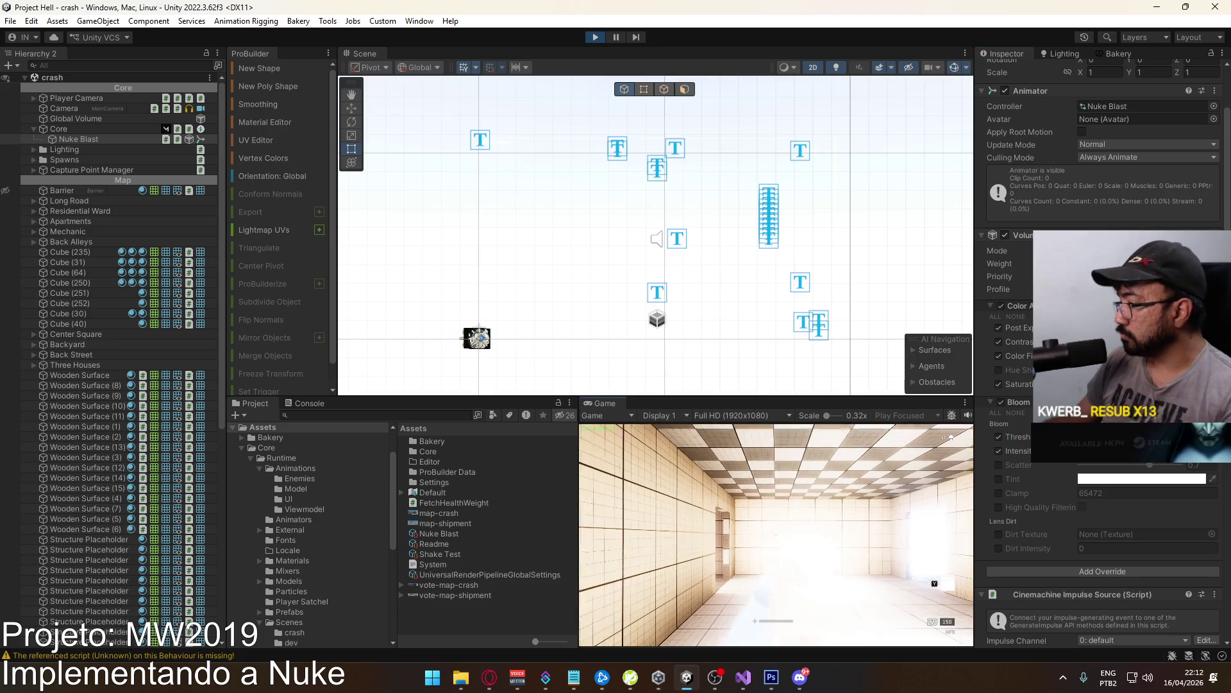
pyautogui.press('space')
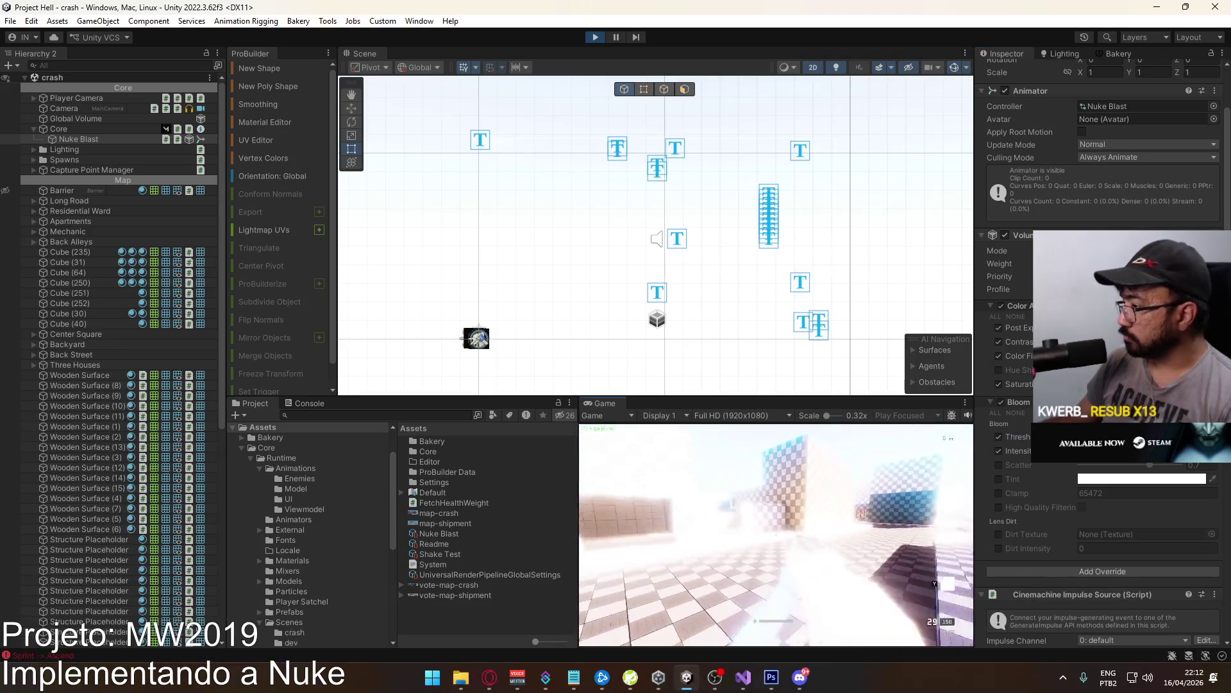
# Add a Lift, Gamma, Gain override from the Nuke Blast Volume's override list.
pyautogui.press('super')
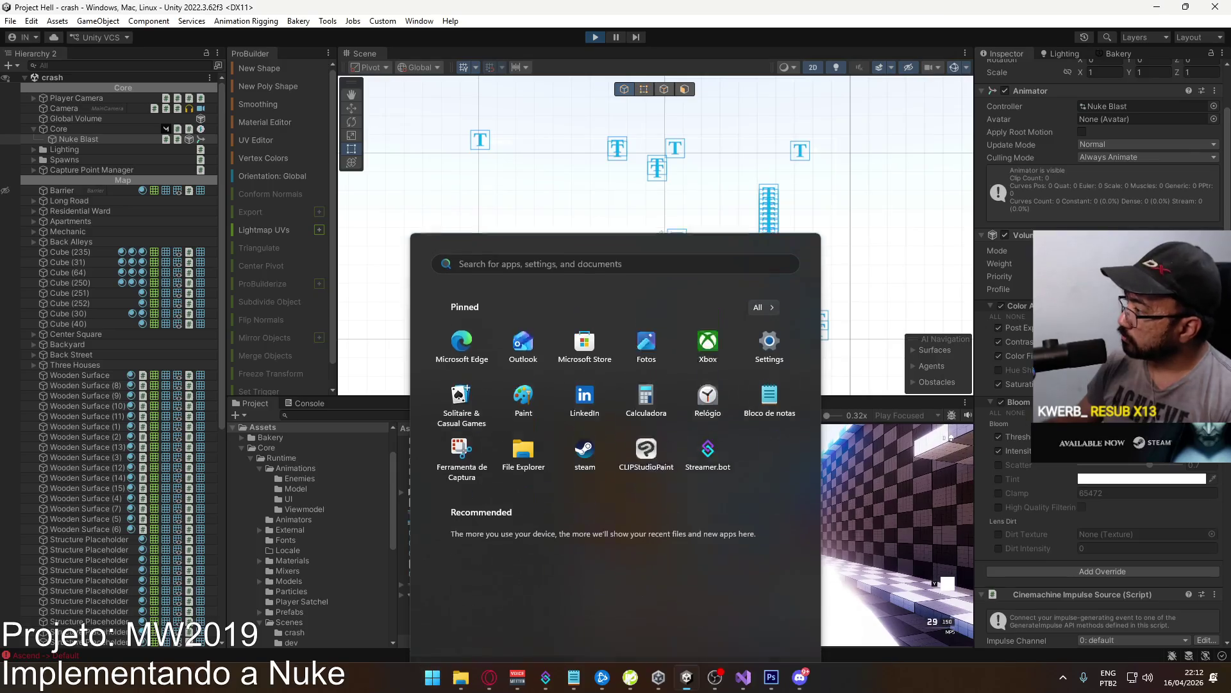
pyautogui.press('super')
pyautogui.press('super')
pyautogui.press('super')
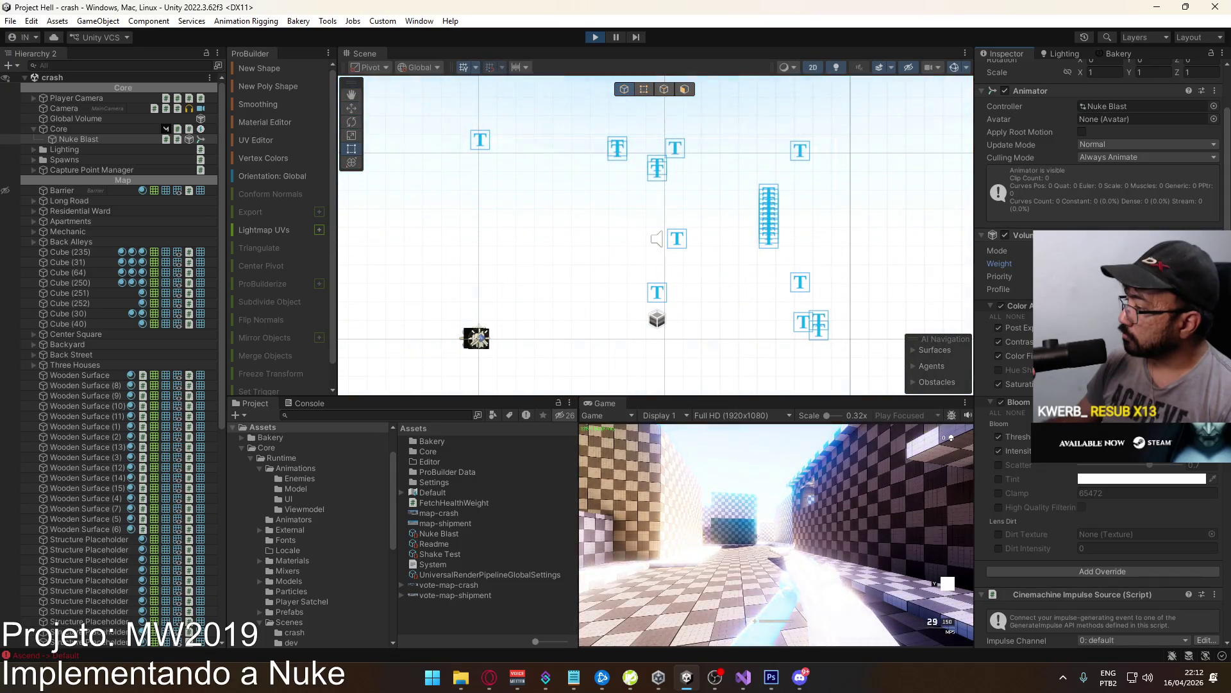
pyautogui.click(1087, 571)
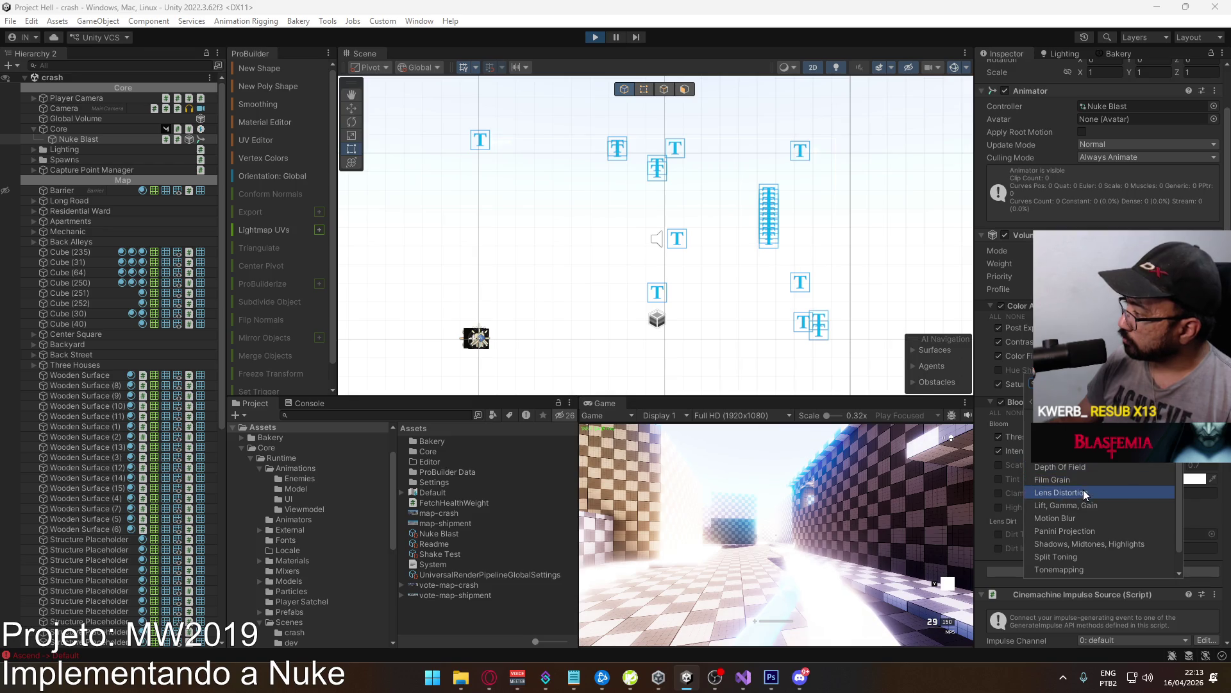
pyautogui.click(1090, 504)
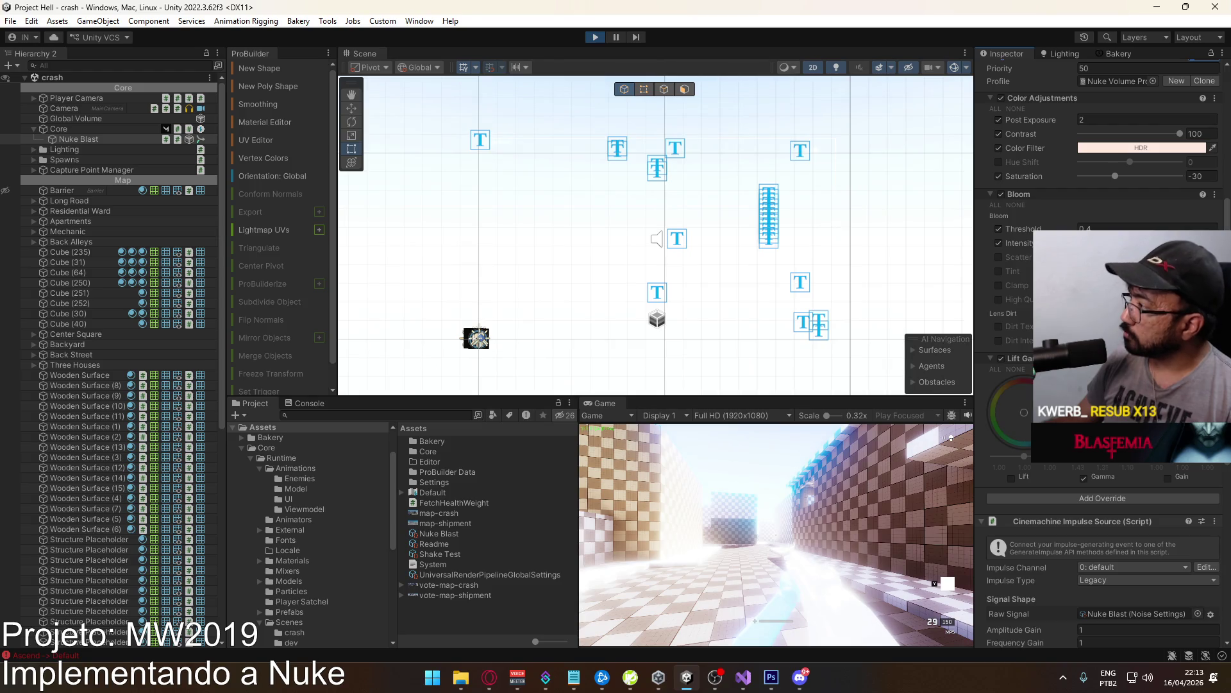
# Set Post Exposure to 3, strengthen the orange Color Filter, and lower the Volume weight to 0.418.
pyautogui.scroll(3, 1090, 218)
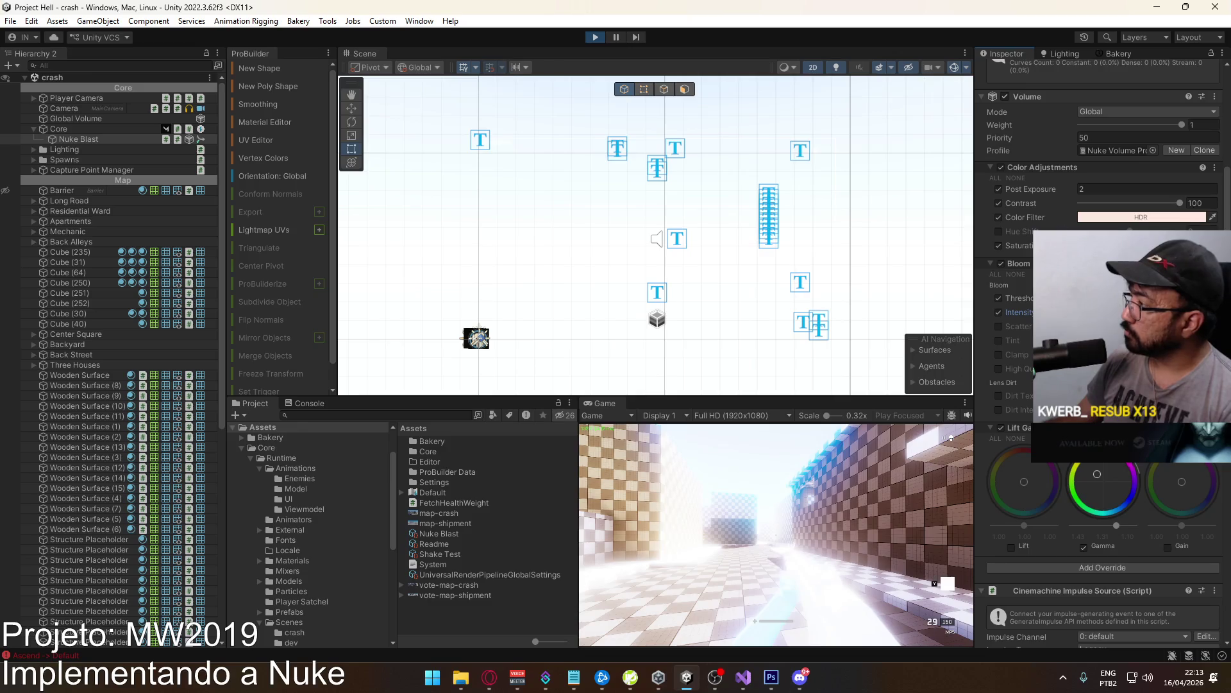
pyautogui.write('5')
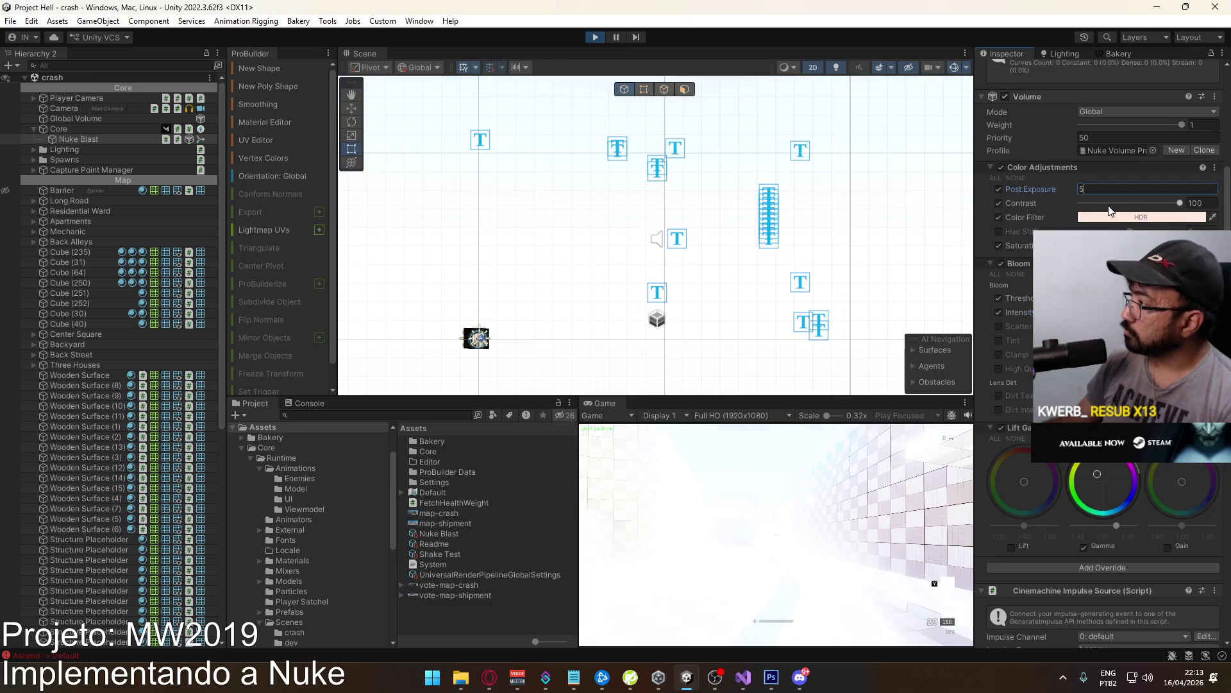
pyautogui.press('BackSpace')
pyautogui.write('1')
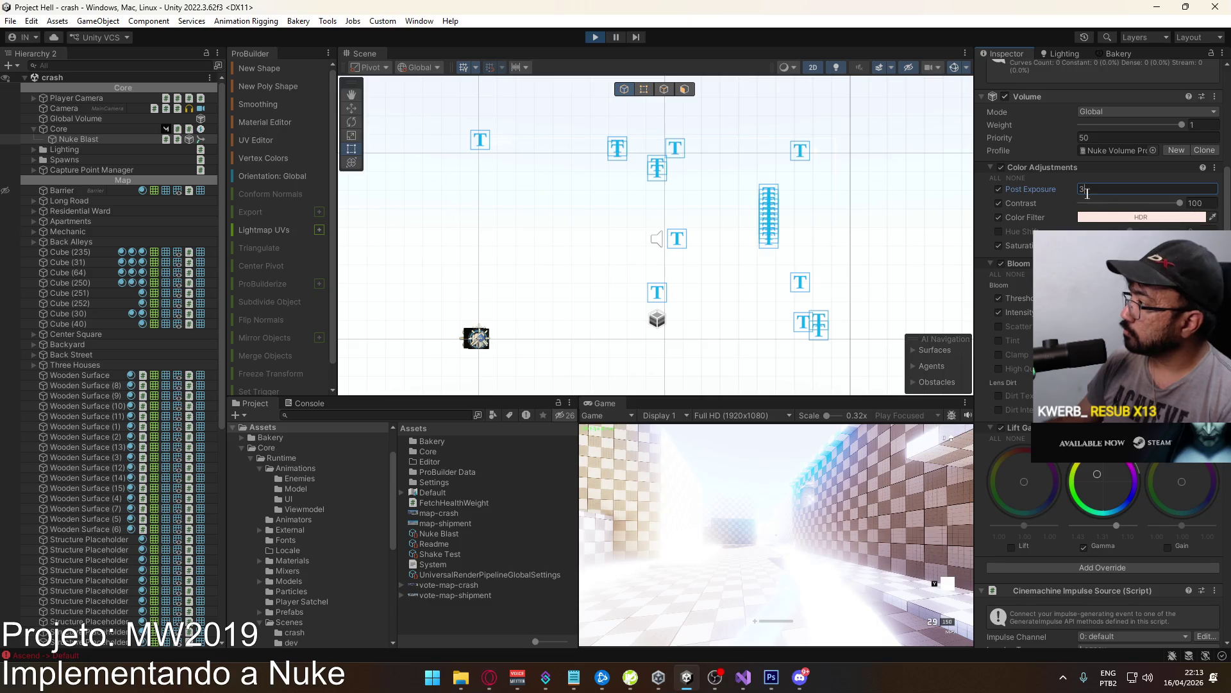
pyautogui.click(1121, 216)
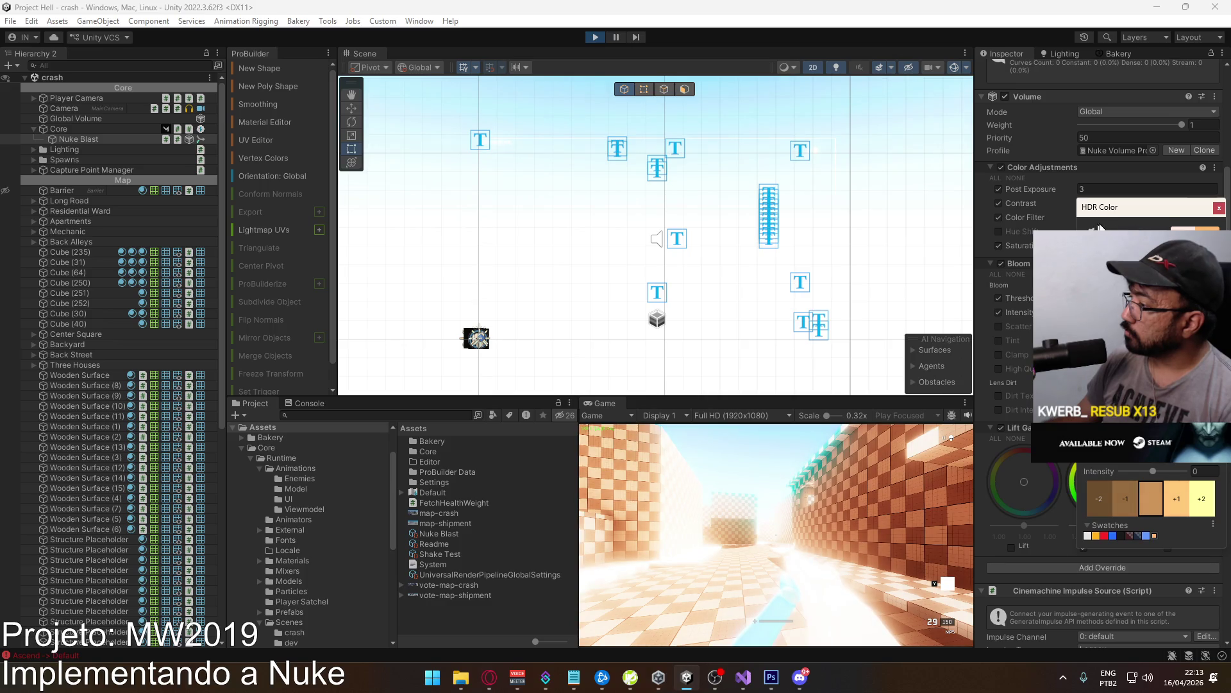
pyautogui.click(1219, 207)
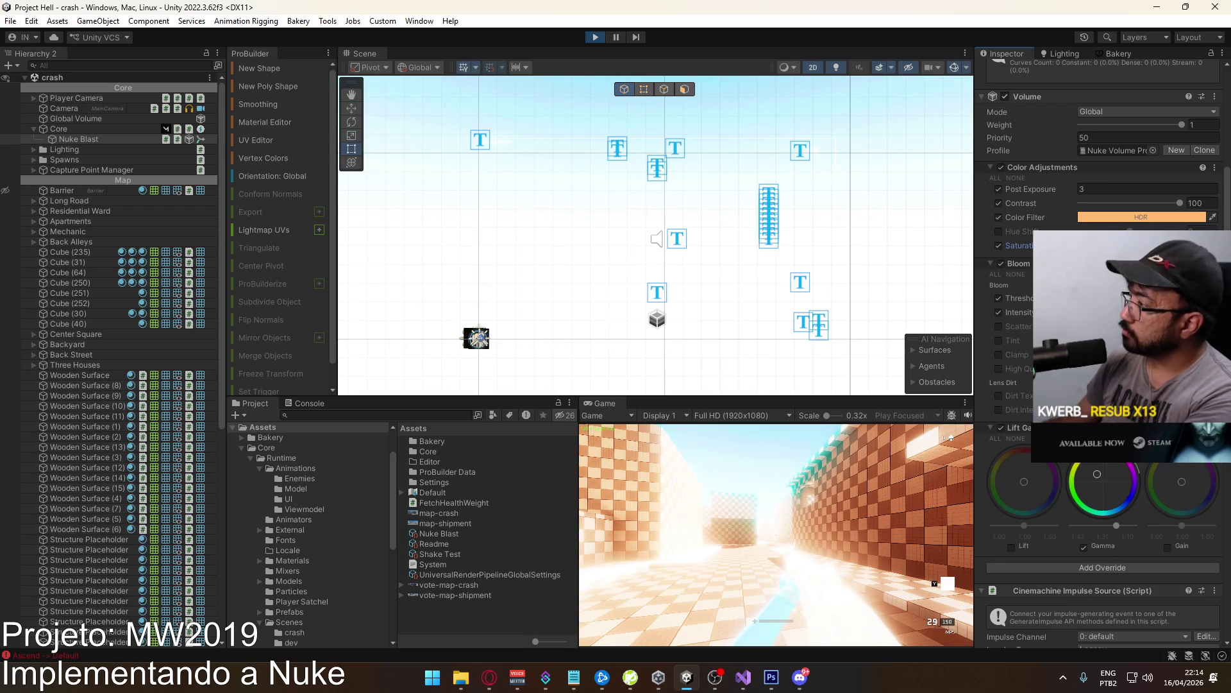
pyautogui.scroll(3, 1160, 190)
pyautogui.moveTo(1180, 193)
pyautogui.mouseDown()
pyautogui.moveTo(1059, 205)
pyautogui.moveTo(1121, 200)
pyautogui.mouseUp()
# Remove Lift Gamma Gain, make the orange Color Filter paler, toggle Saturation, and restore weight to 1.
pyautogui.rightClick(1137, 496)
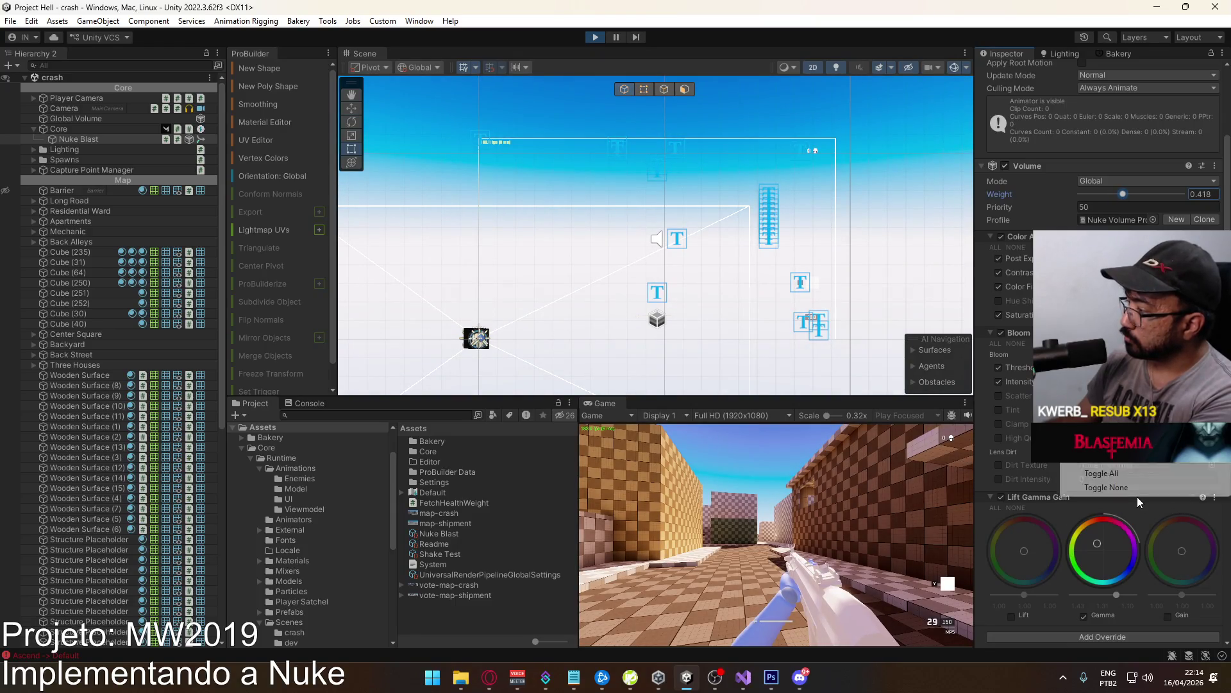
pyautogui.click(1106, 445)
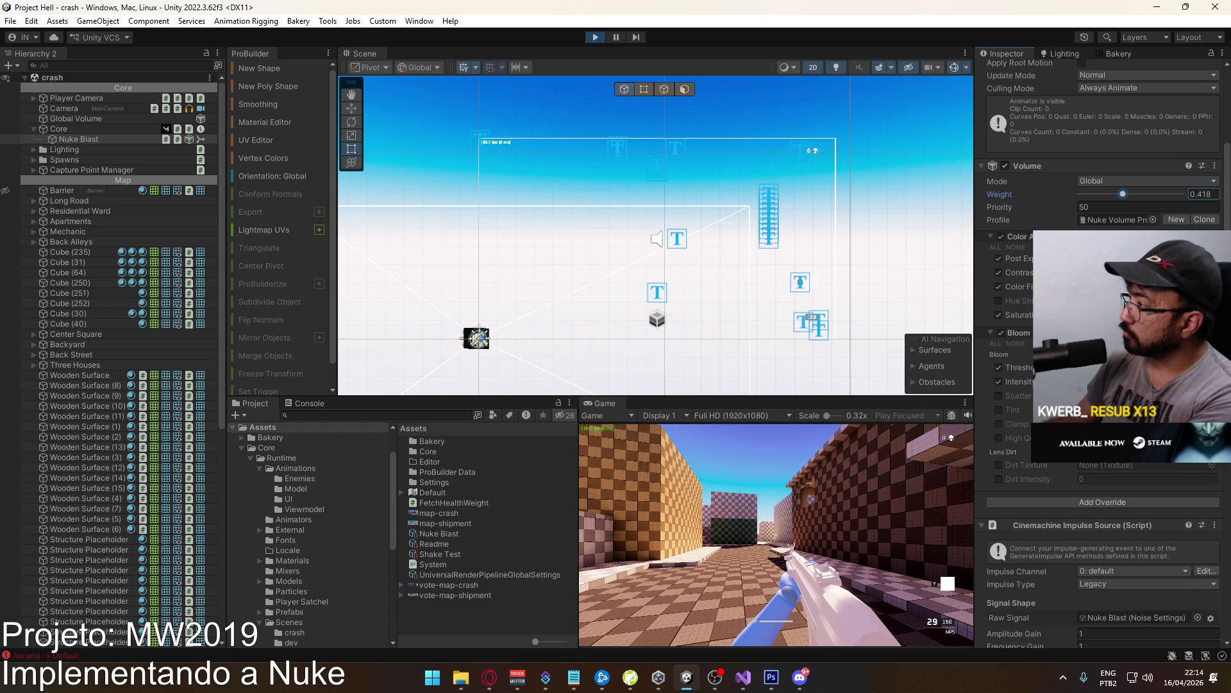
pyautogui.click(1168, 411)
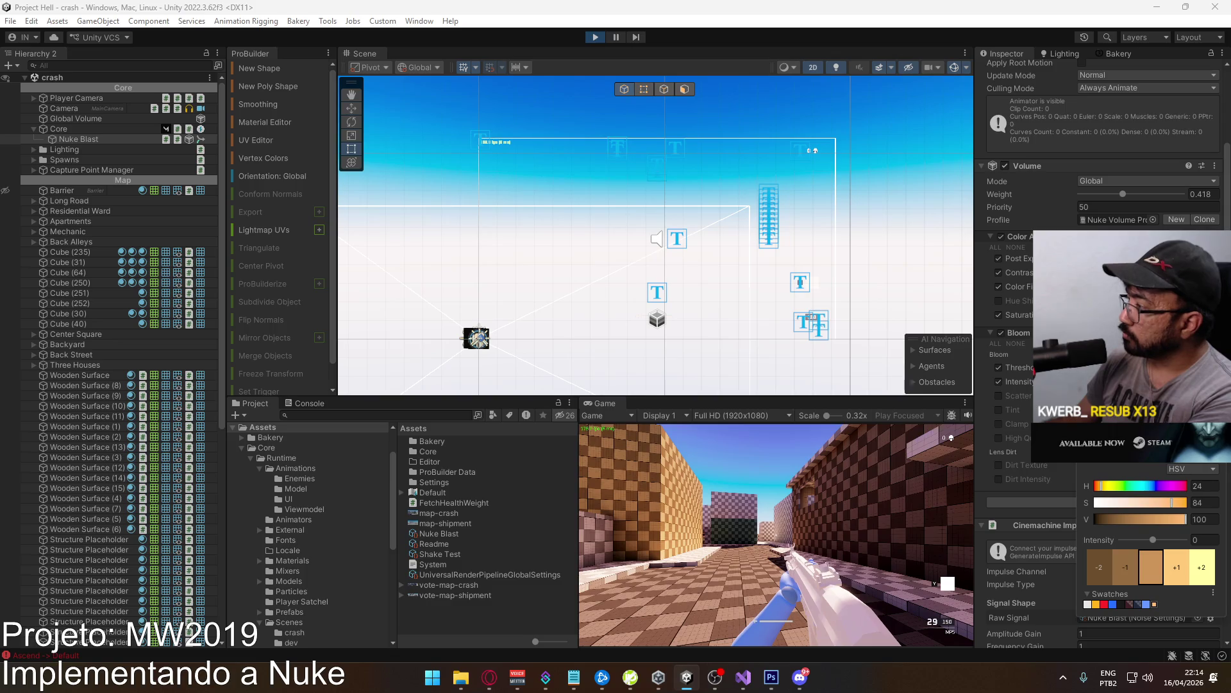
pyautogui.moveTo(1169, 502)
pyautogui.mouseDown()
pyautogui.moveTo(1123, 505)
pyautogui.moveTo(1142, 502)
pyautogui.mouseUp()
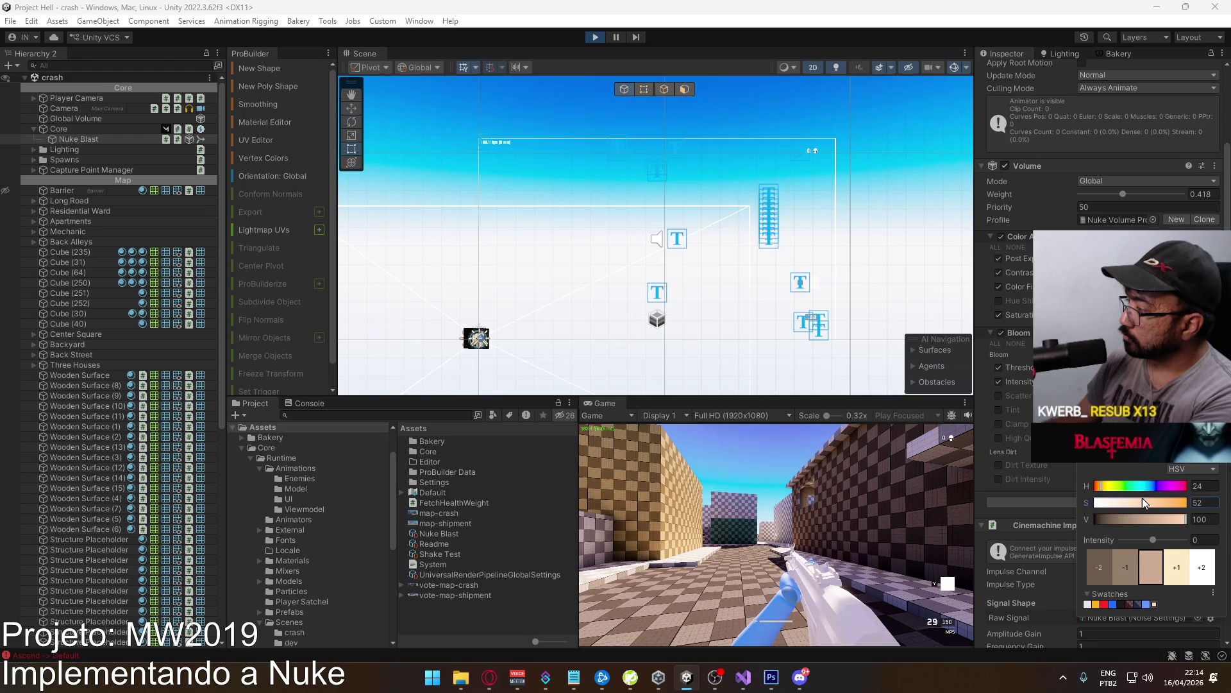
pyautogui.click(1020, 286)
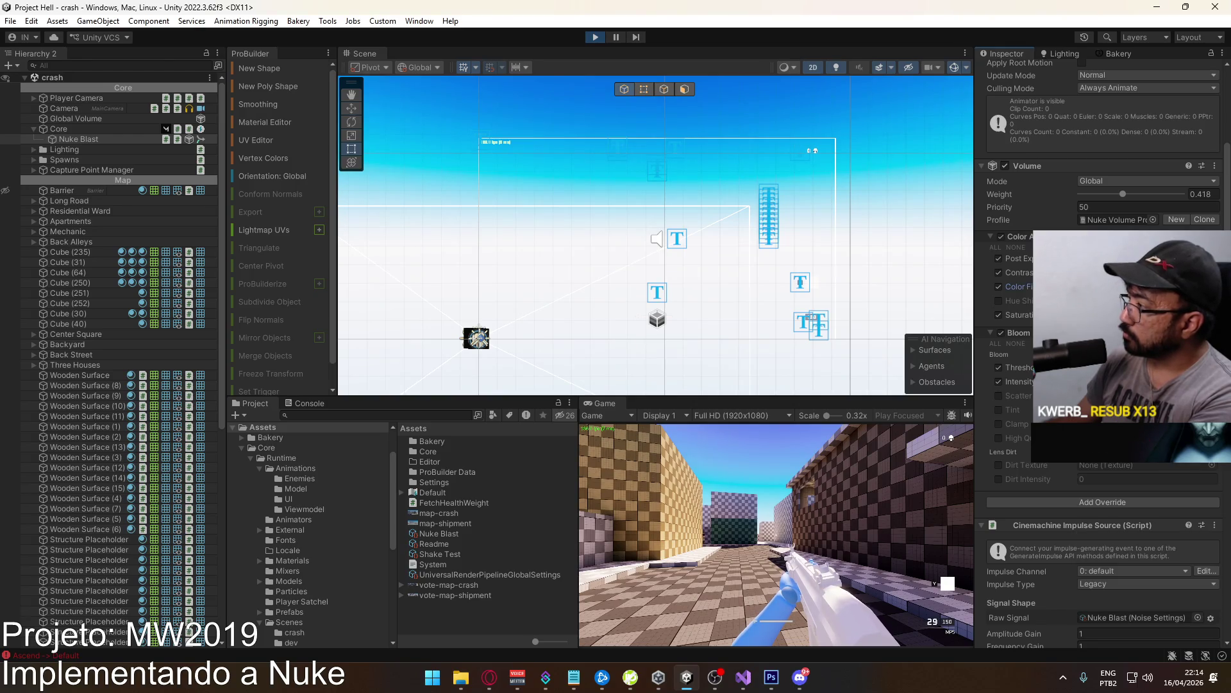
pyautogui.click(1020, 315)
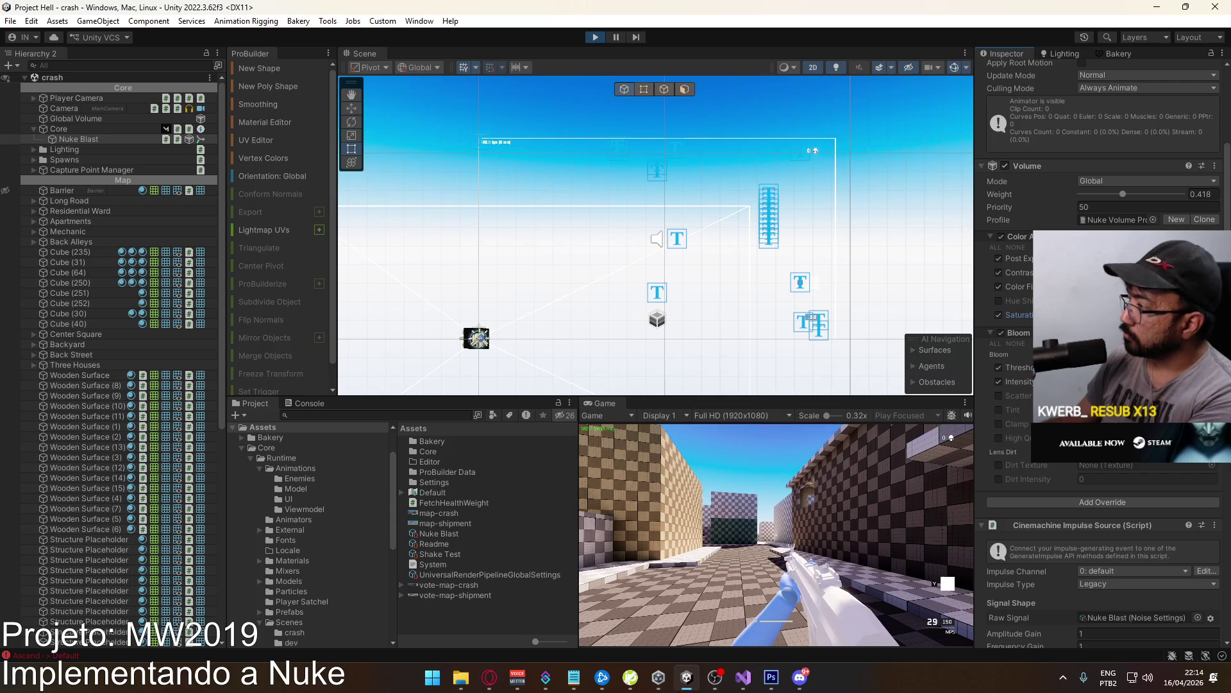
pyautogui.moveTo(1123, 194); pyautogui.dragTo(1195, 206)
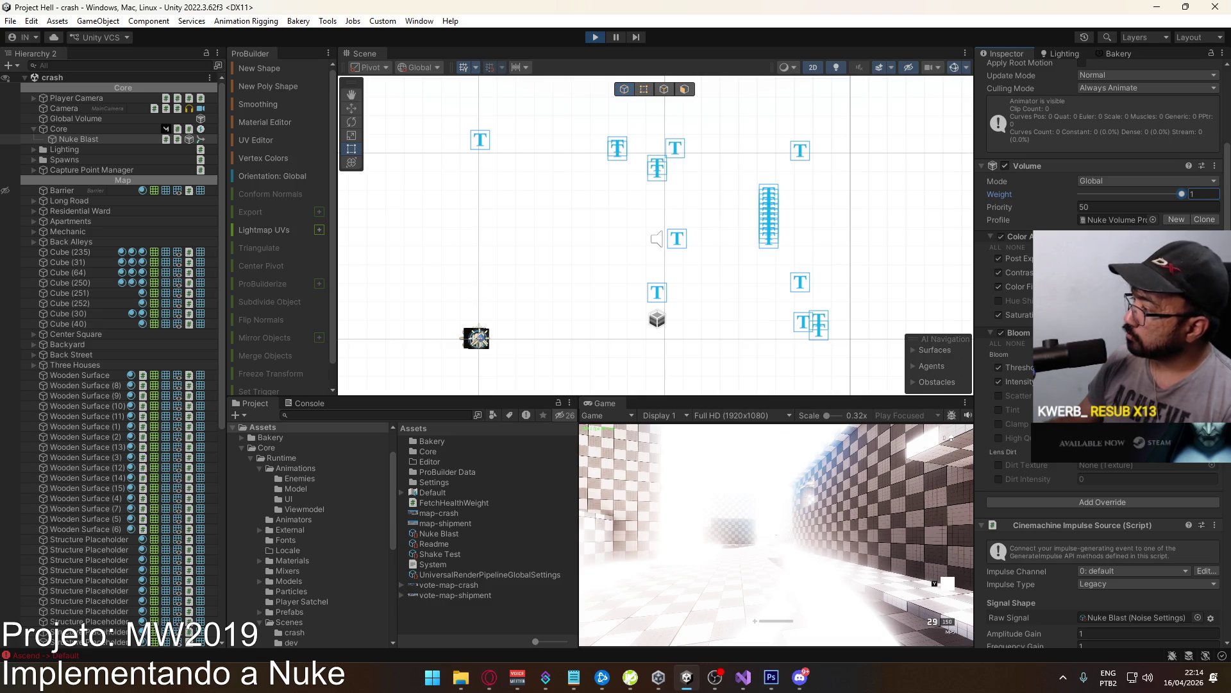
pyautogui.click(1108, 502)
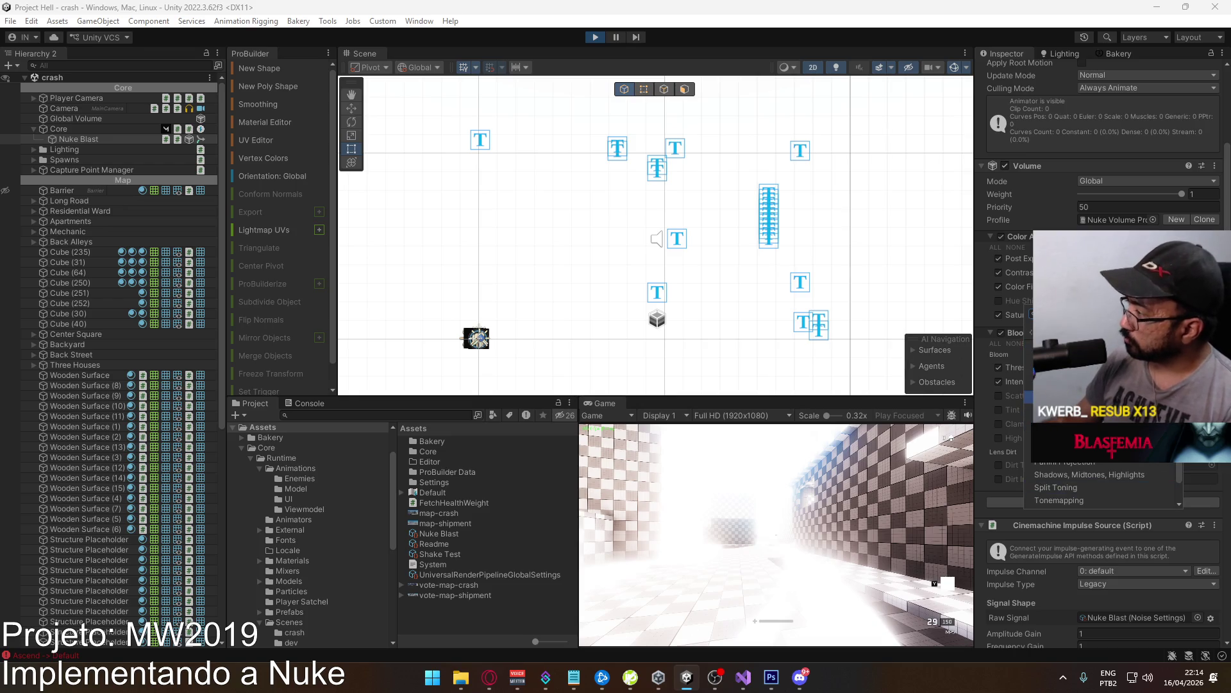
# Add a Gaussian Depth of Field override with Start and End distances set to 0.
pyautogui.click(1090, 397)
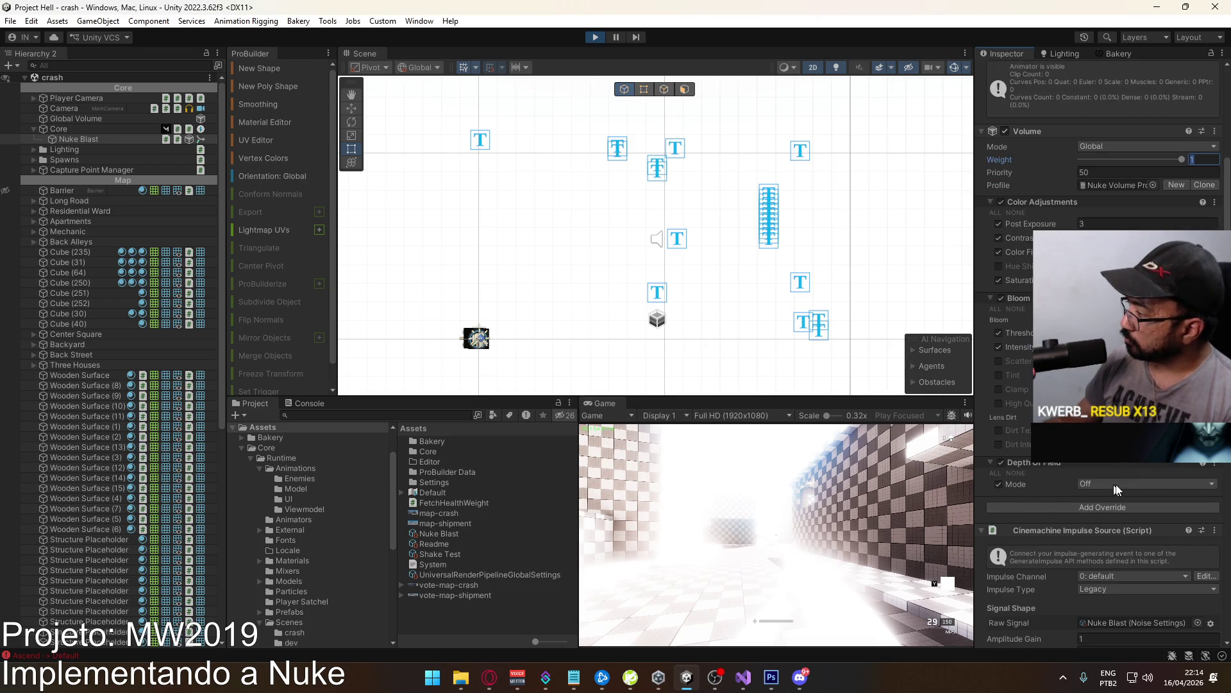
pyautogui.click(1116, 489)
pyautogui.click(1121, 512)
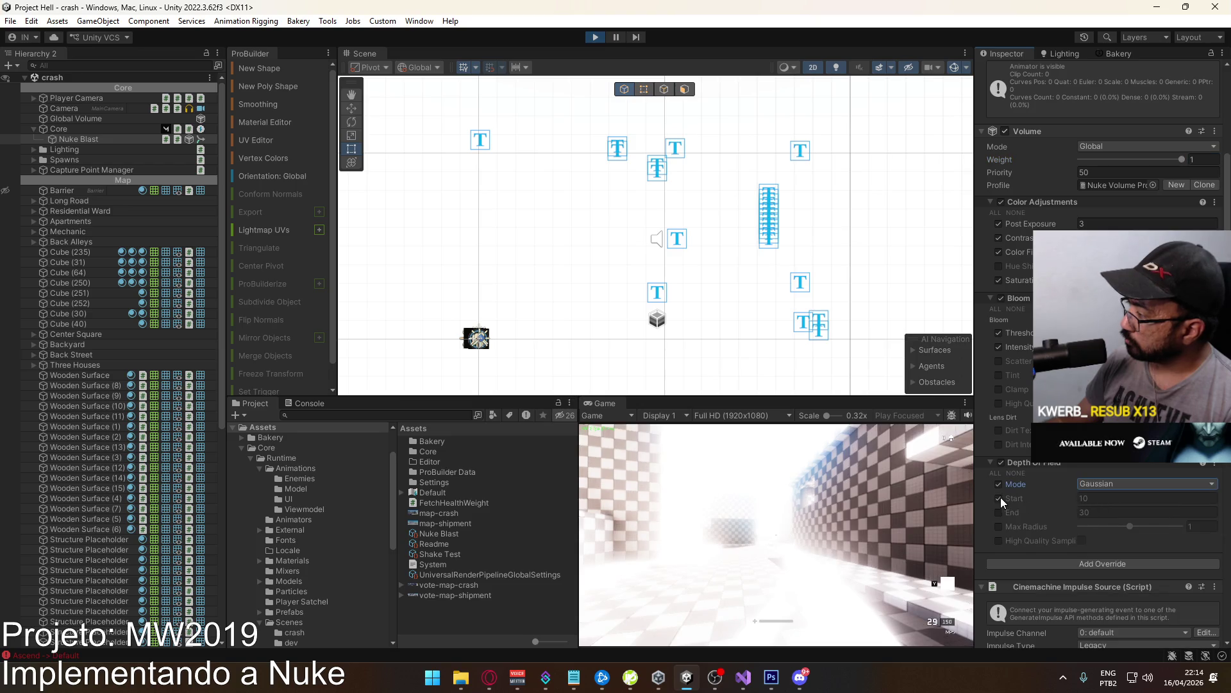
pyautogui.click(999, 513)
pyautogui.click(1042, 505)
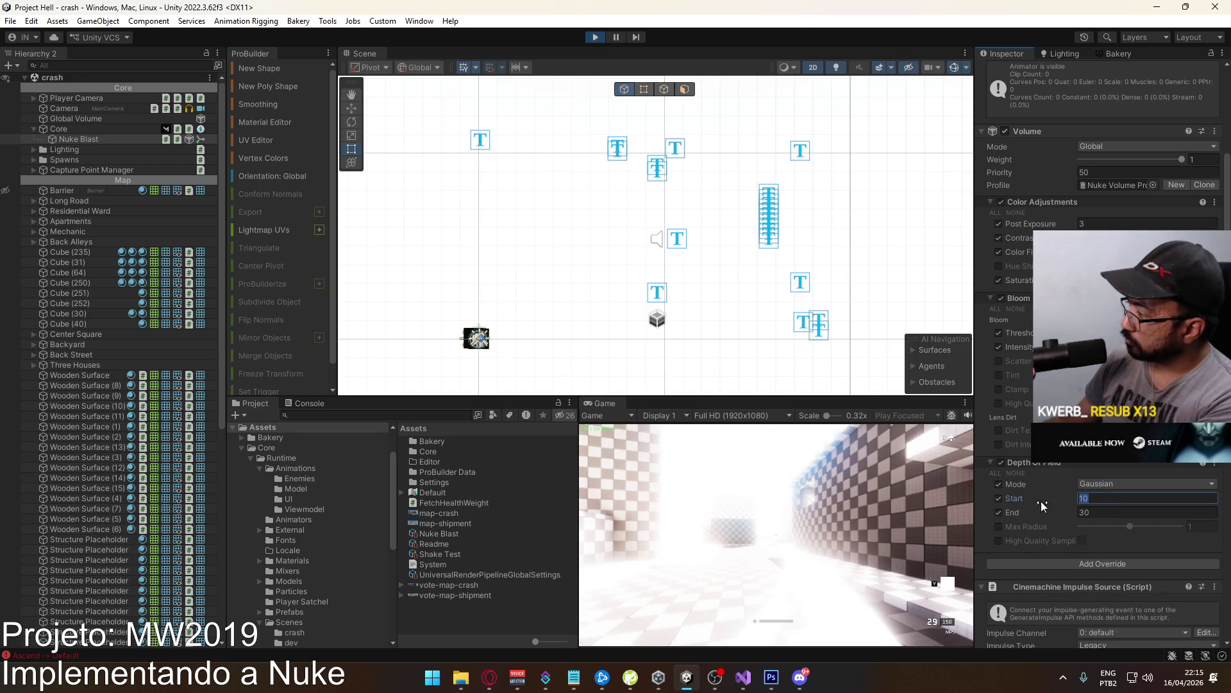
pyautogui.write('0')
pyautogui.press('Tab')
pyautogui.write('0')
# Set Depth of Field Max Radius to 1.5, preview weight 0, then return Volume Weight to 1.
pyautogui.click(998, 527)
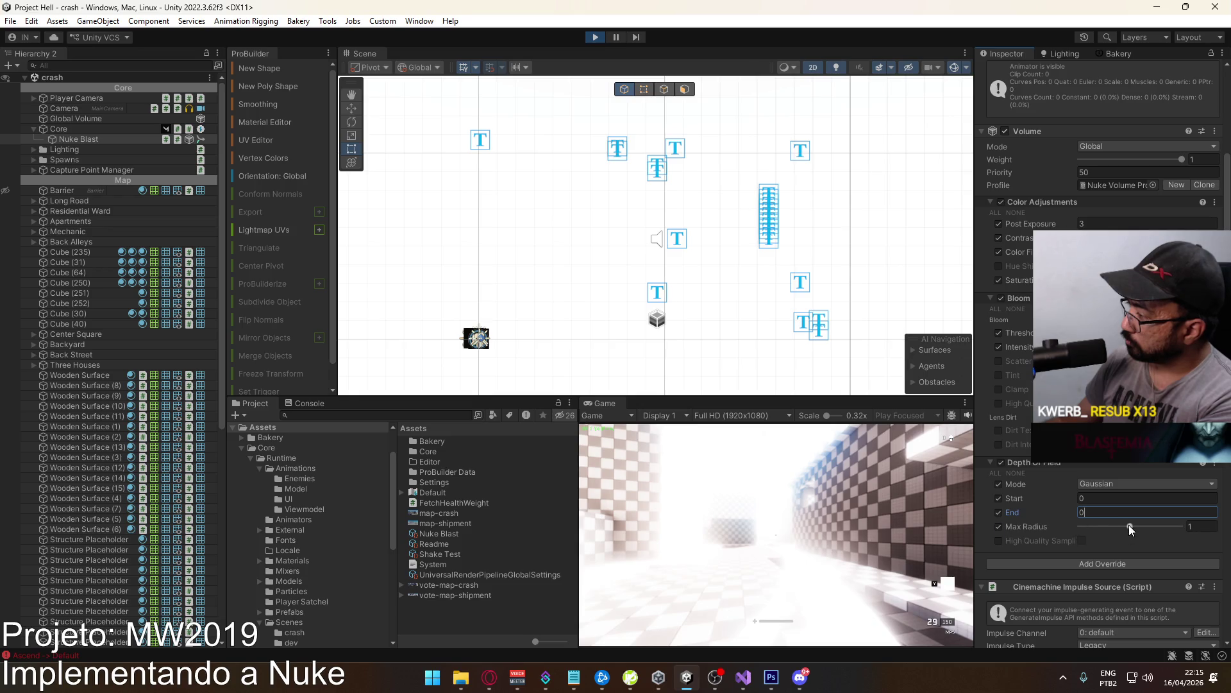
pyautogui.moveTo(1129, 525); pyautogui.dragTo(1049, 521)
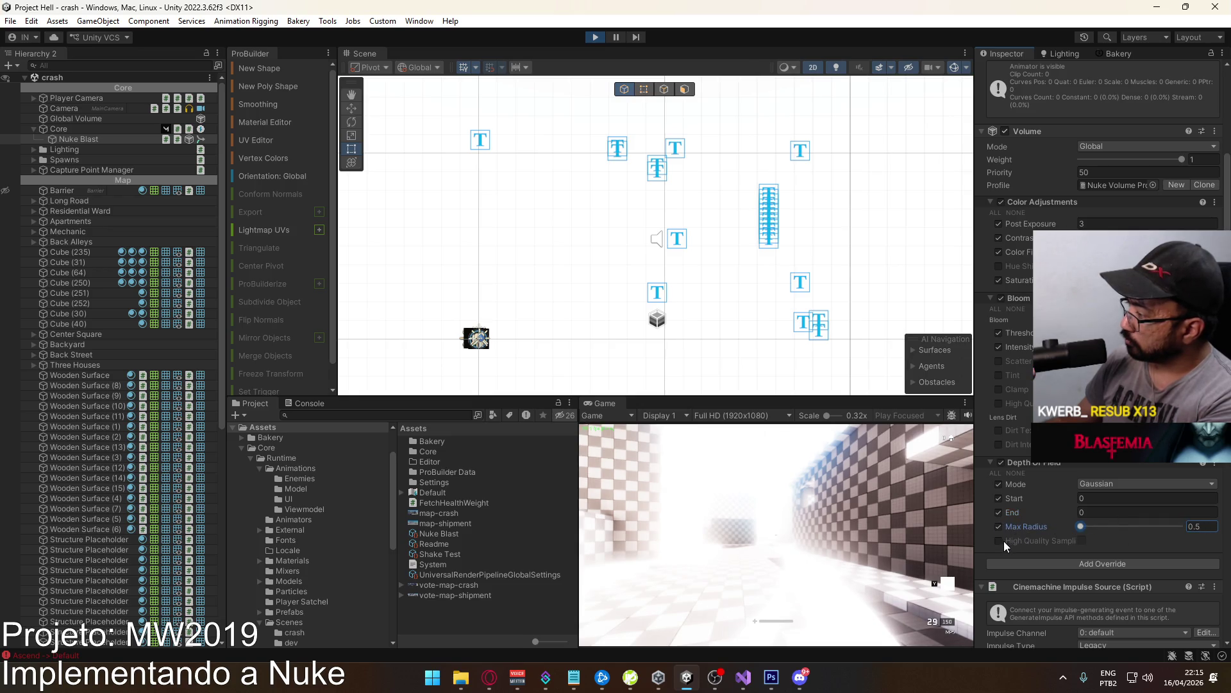
pyautogui.moveTo(1083, 525); pyautogui.dragTo(1180, 526)
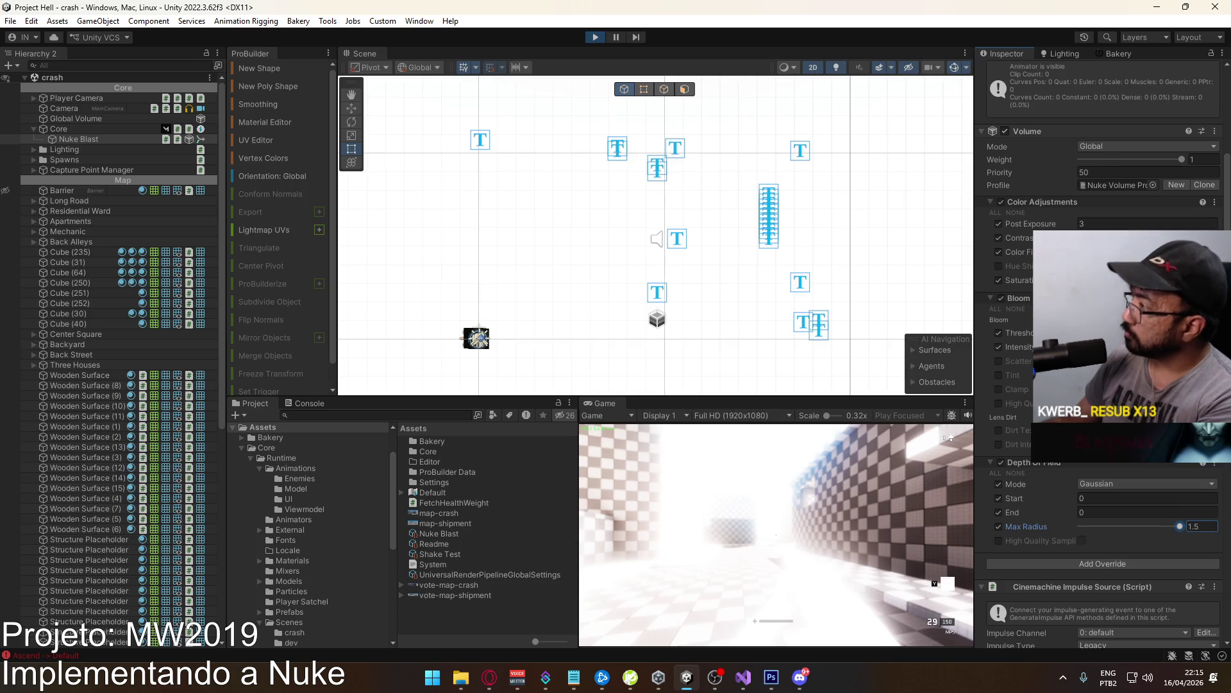
pyautogui.moveTo(1182, 158)
pyautogui.mouseDown()
pyautogui.moveTo(1059, 175)
pyautogui.moveTo(1194, 178)
pyautogui.mouseUp()
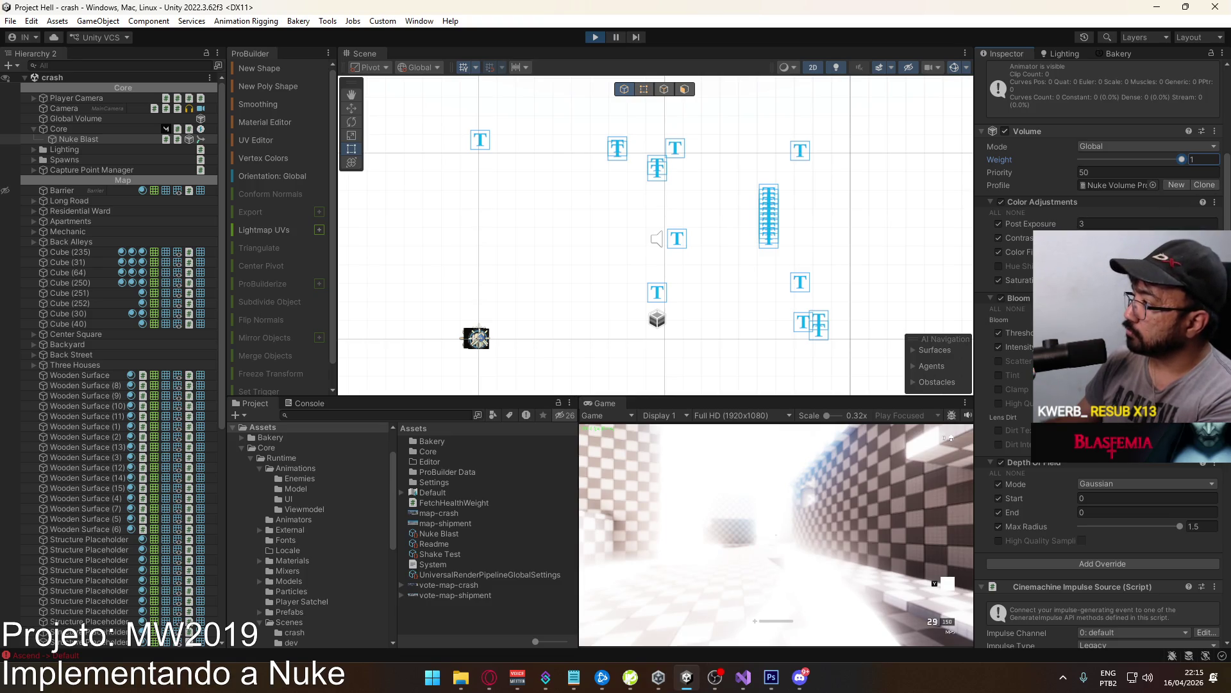
pyautogui.moveTo(1026, 237); pyautogui.dragTo(1012, 237)
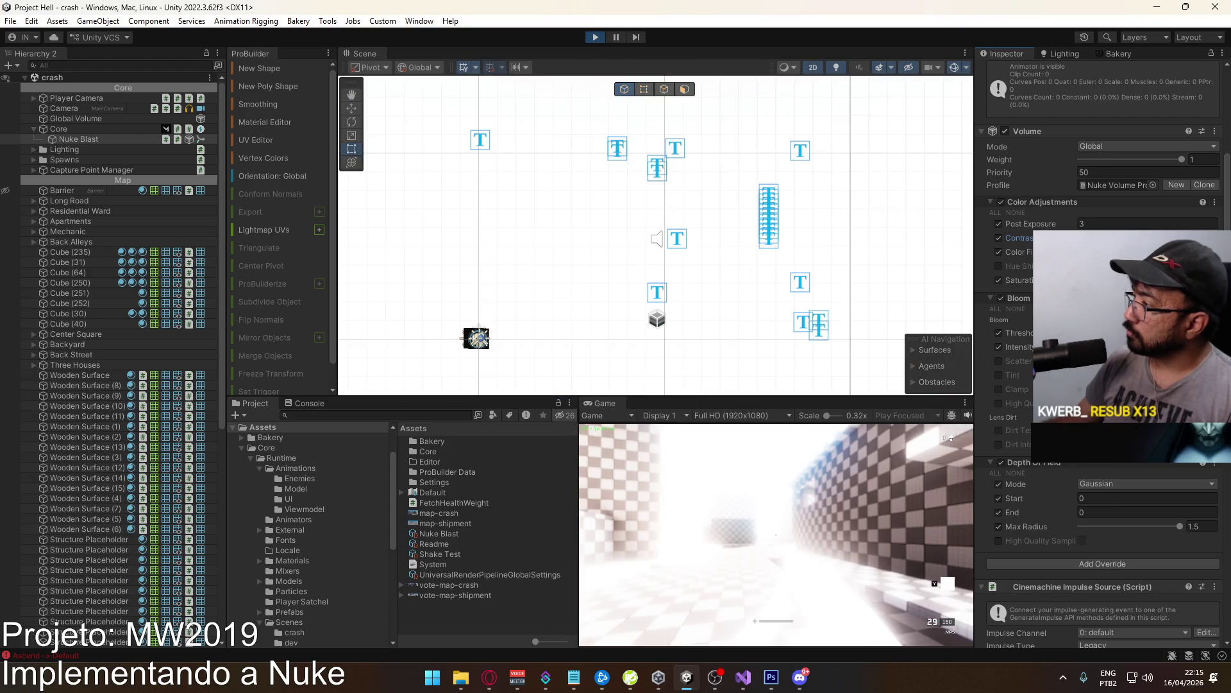
# Raise the Color Filter tint's saturation to about 70.
pyautogui.click(1148, 252)
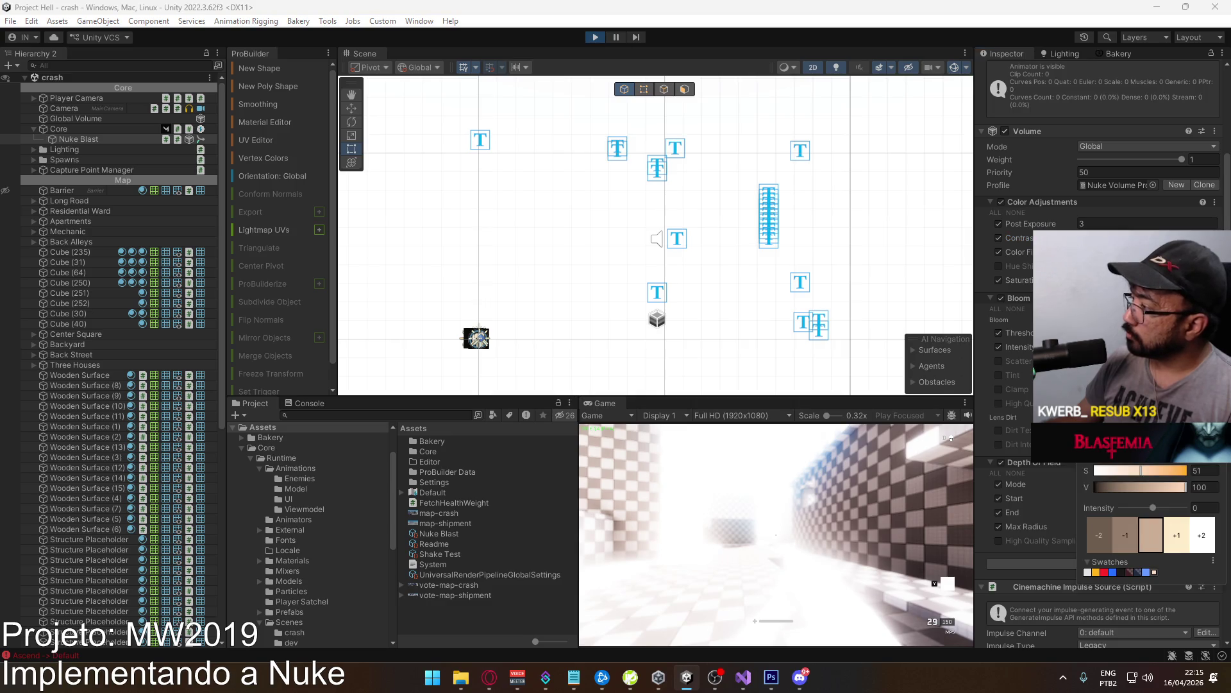
pyautogui.moveTo(1148, 472)
pyautogui.mouseDown()
pyautogui.moveTo(1160, 470)
pyautogui.moveTo(1138, 456)
pyautogui.mouseUp()
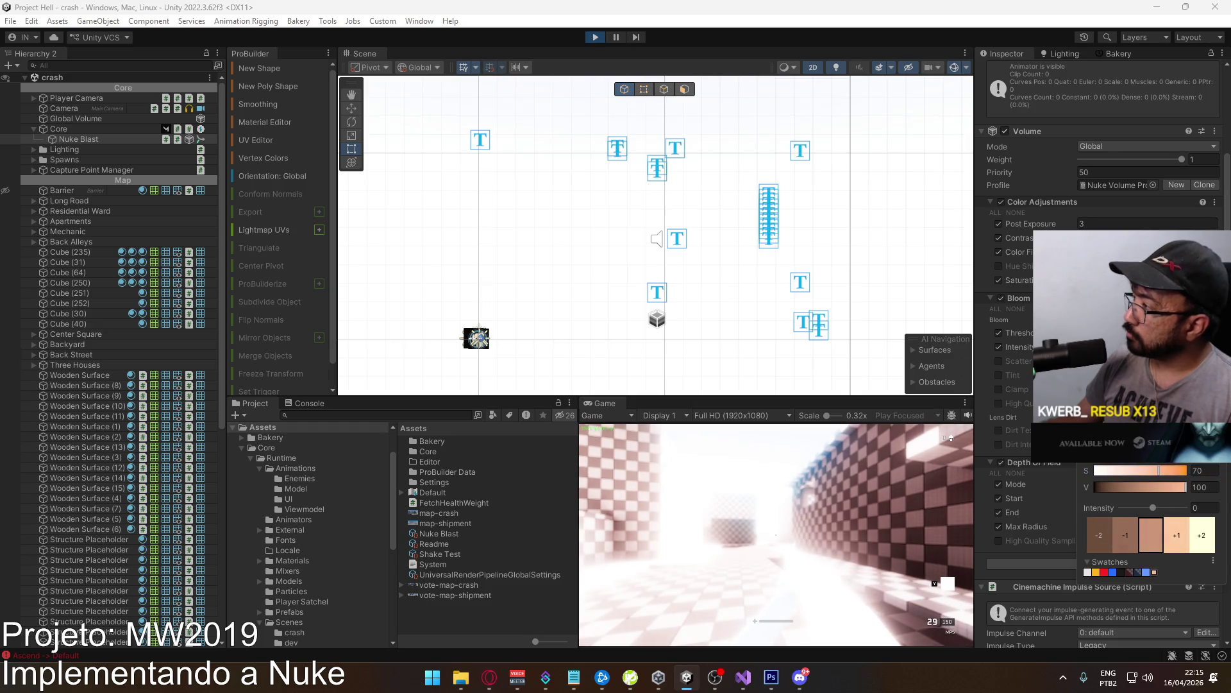
pyautogui.click(1168, 159)
# Drag the Nuke Blast Volume Weight down to 0 and reselect the Nuke Blast object.
pyautogui.moveTo(1181, 155)
pyautogui.mouseDown()
pyautogui.moveTo(1029, 167)
pyautogui.moveTo(1164, 171)
pyautogui.moveTo(1187, 168)
pyautogui.moveTo(1158, 156)
pyautogui.moveTo(915, 156)
pyautogui.mouseUp()
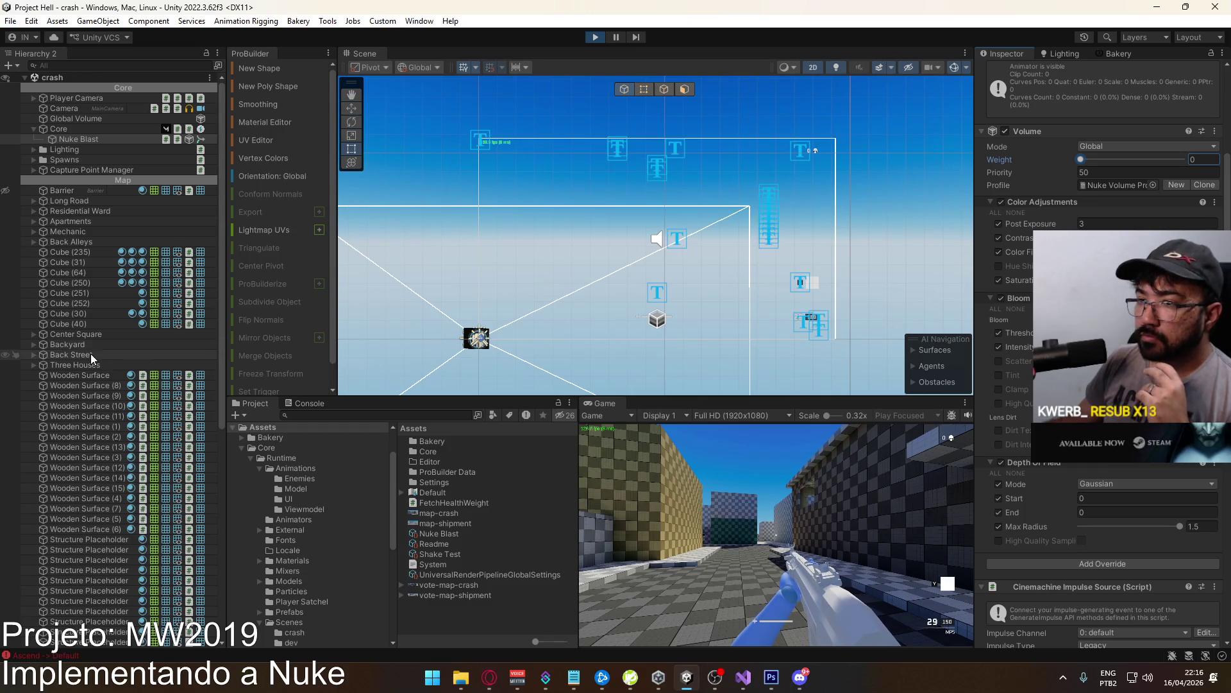
pyautogui.scroll(-10, 90, 353)
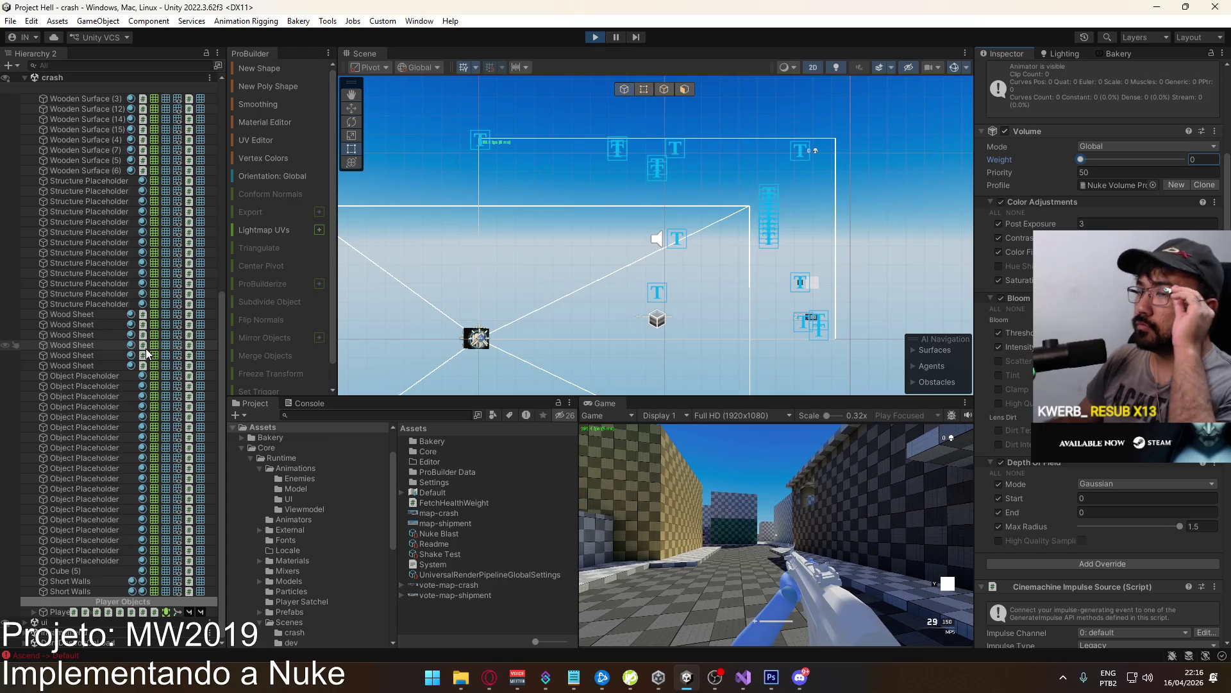
pyautogui.scroll(10, 91, 241)
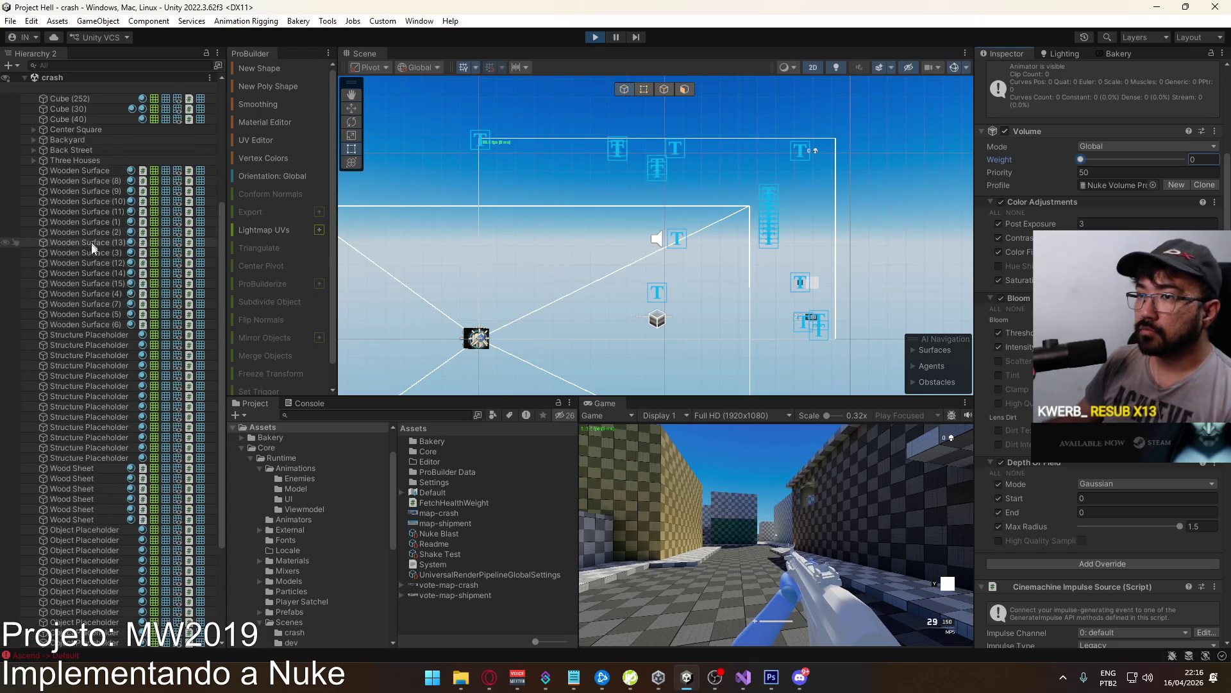
pyautogui.click(75, 138)
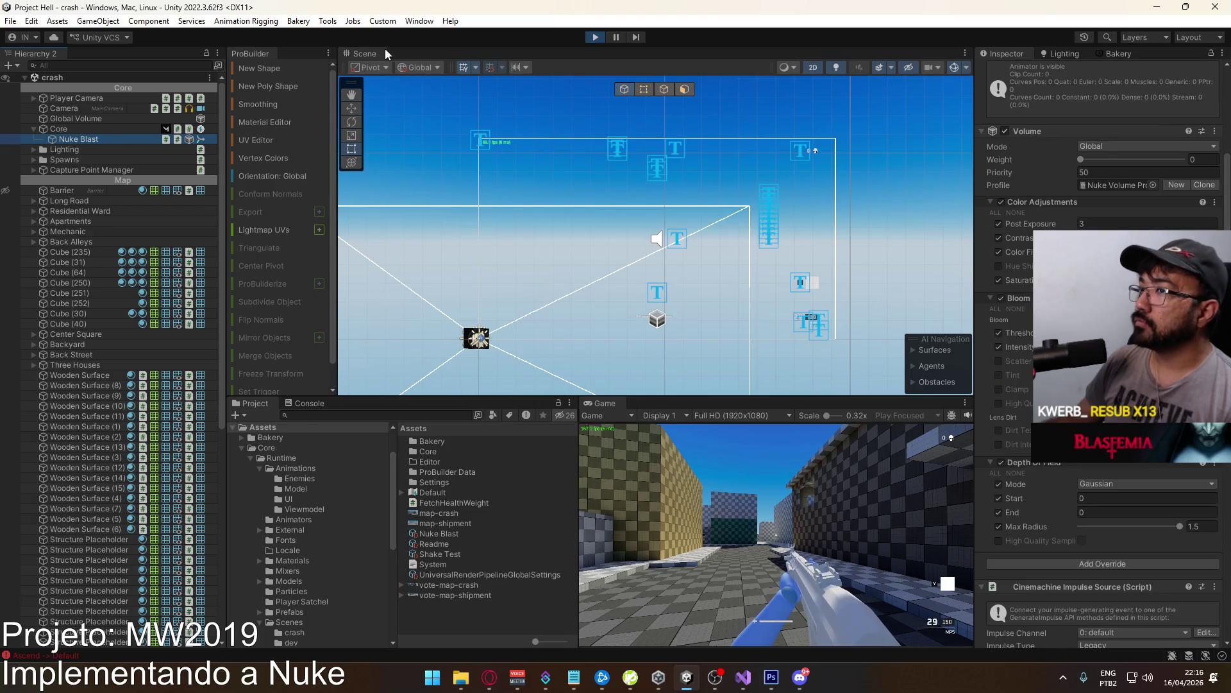
# Open the Animation window from Window > Animation and dock it beside the Console.
pyautogui.click(418, 22)
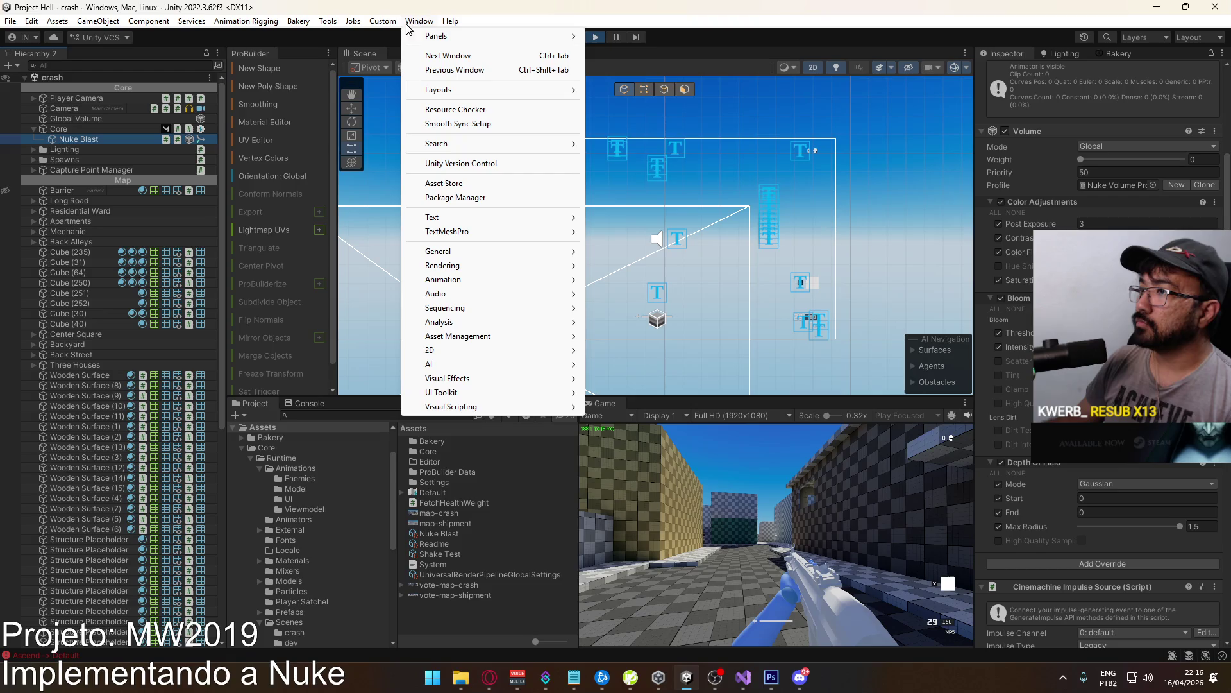
pyautogui.moveTo(468, 280)
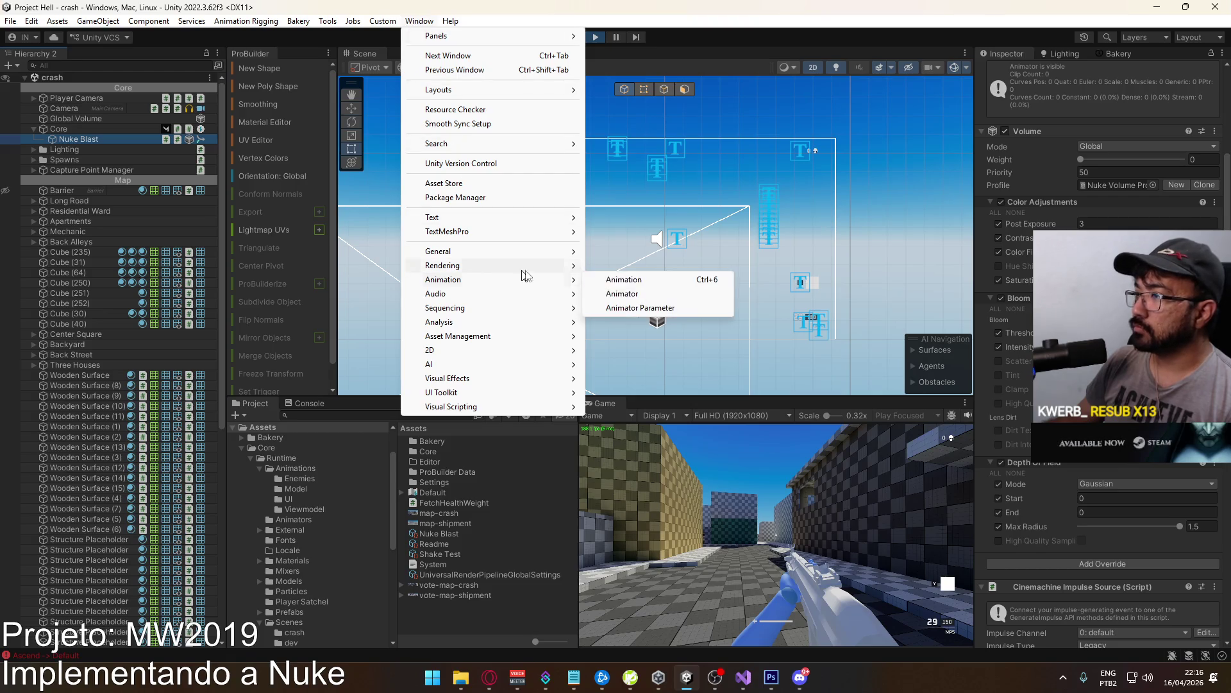
pyautogui.click(647, 281)
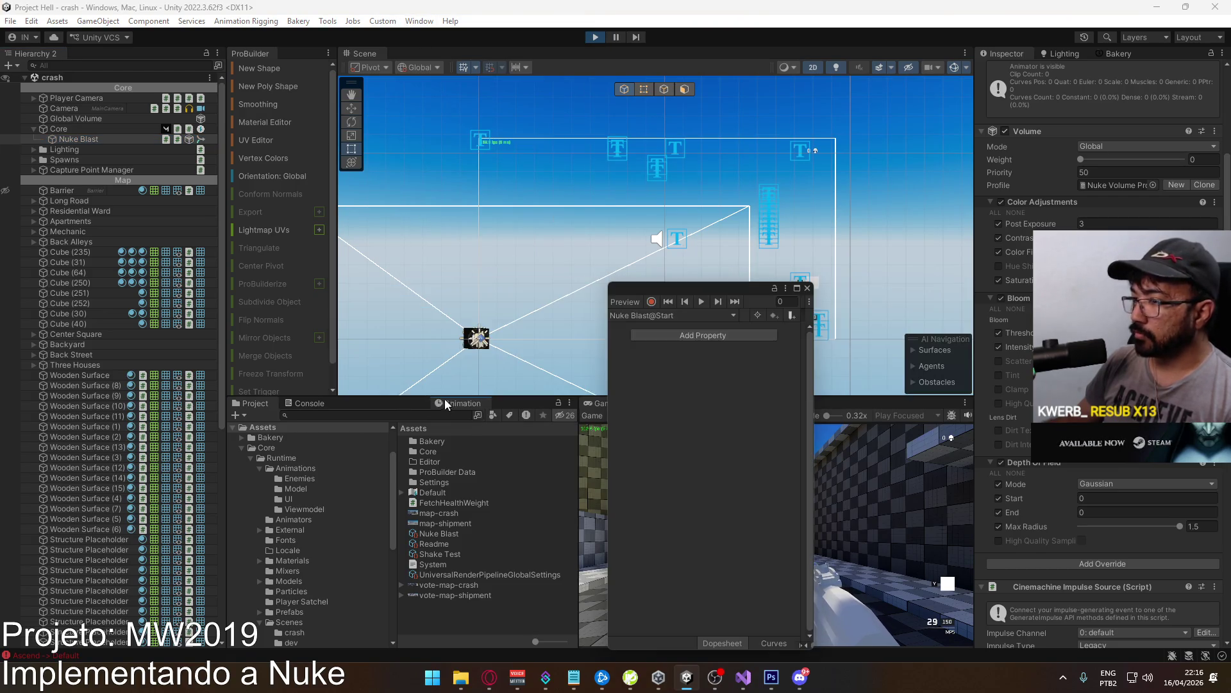
pyautogui.moveTo(444, 398); pyautogui.dragTo(443, 402)
# Enable recording on the Nuke Blast@Start clip and key Volume Weight at 0 on frame 0.
pyautogui.click(336, 430)
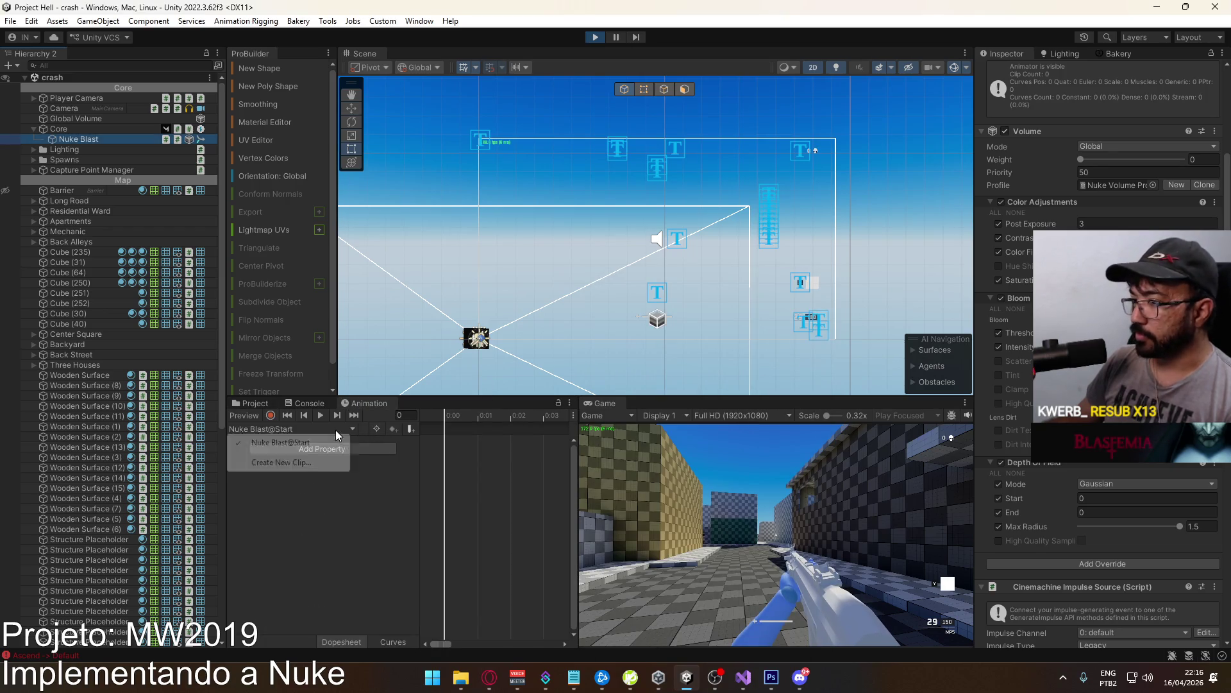
pyautogui.click(271, 415)
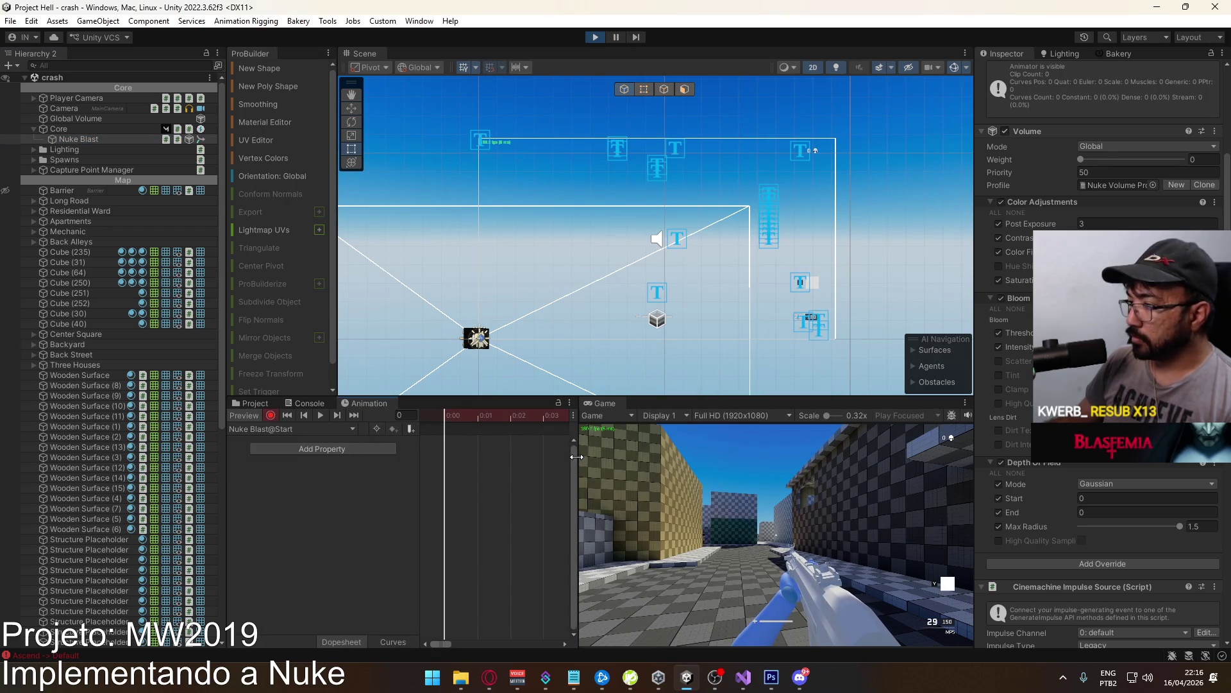
pyautogui.moveTo(579, 454); pyautogui.dragTo(858, 455)
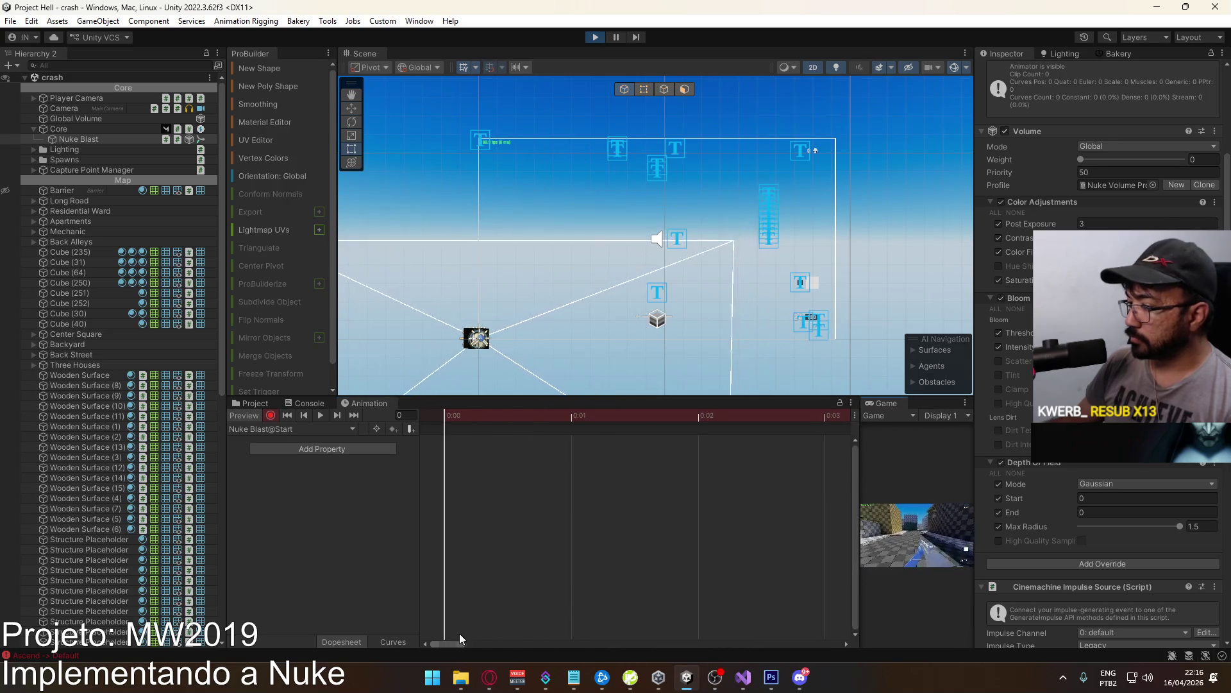
pyautogui.moveTo(456, 643)
pyautogui.mouseDown()
pyautogui.moveTo(772, 620)
pyautogui.moveTo(838, 586)
pyautogui.mouseUp()
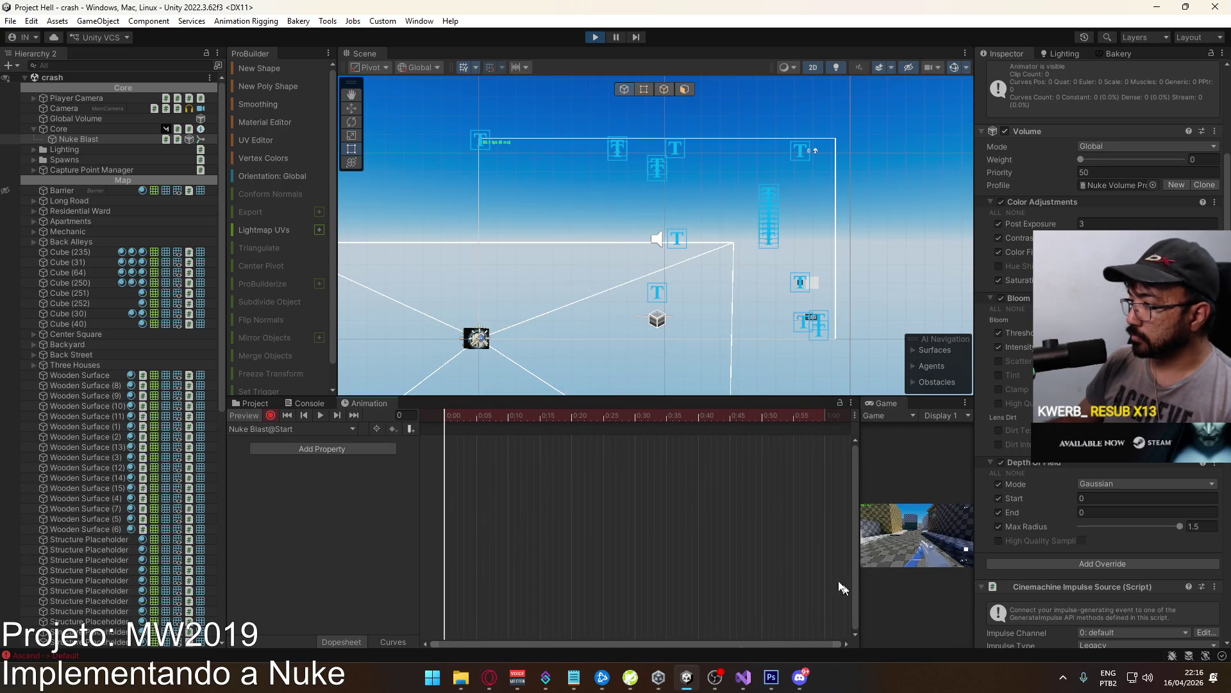
pyautogui.scroll(-5, 661, 504)
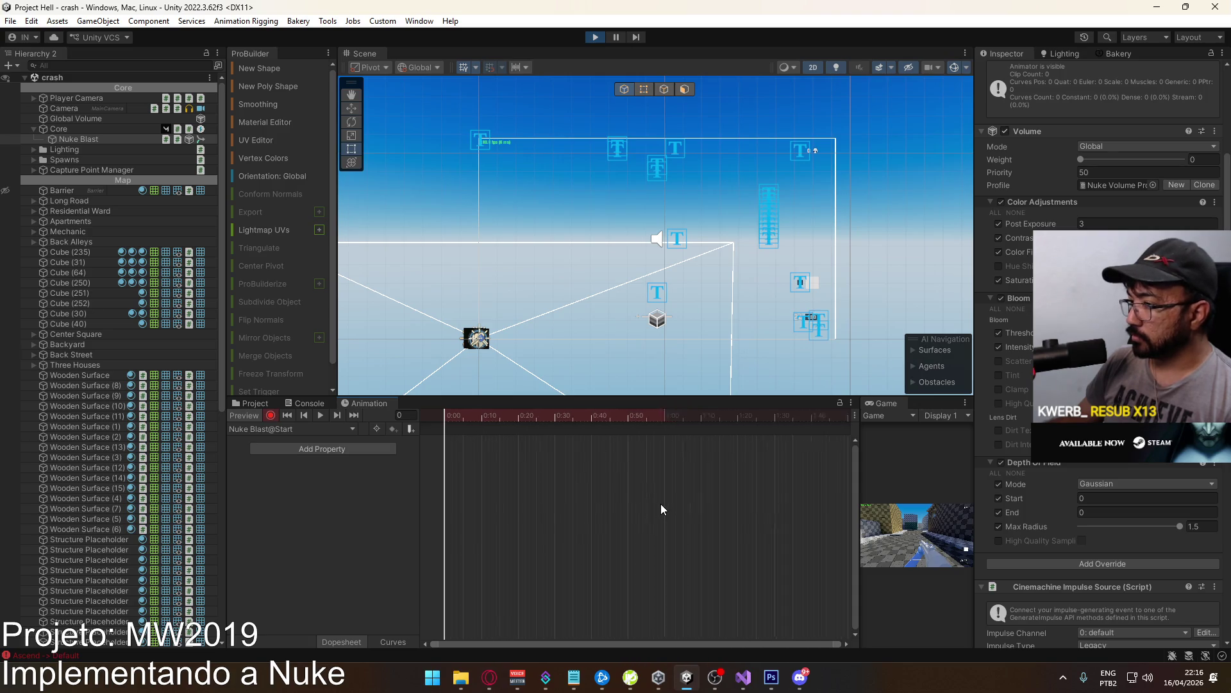
pyautogui.scroll(-3, 657, 510)
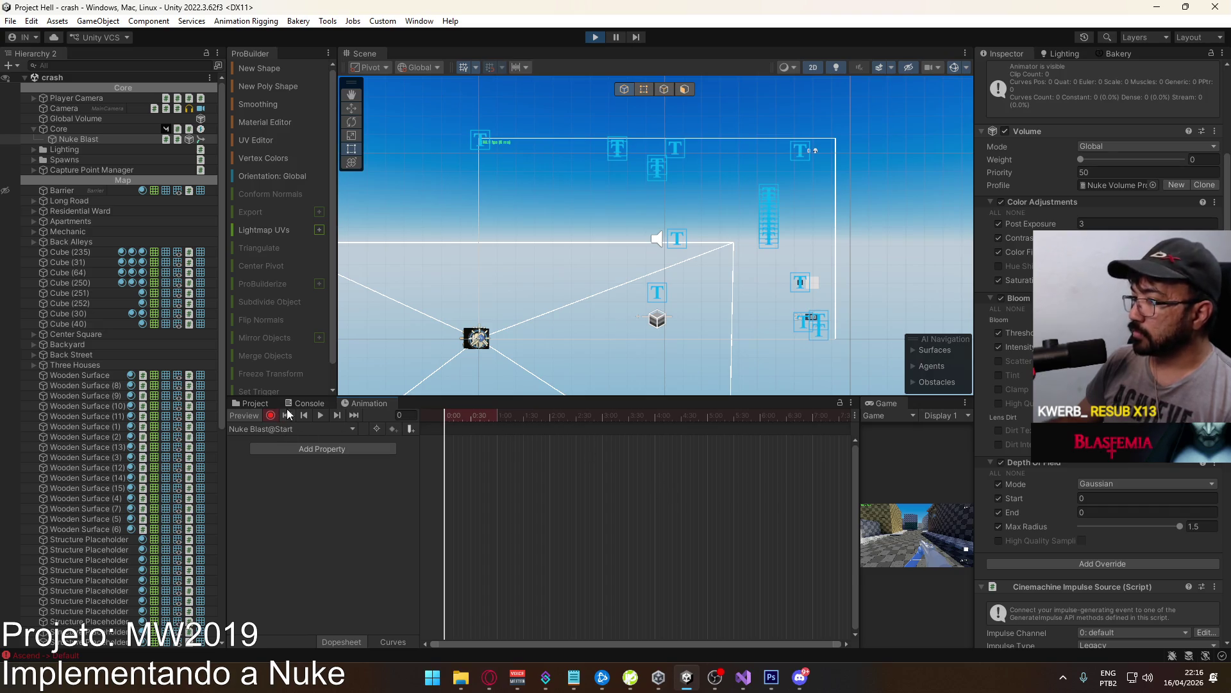
pyautogui.moveTo(1096, 163); pyautogui.dragTo(805, 201)
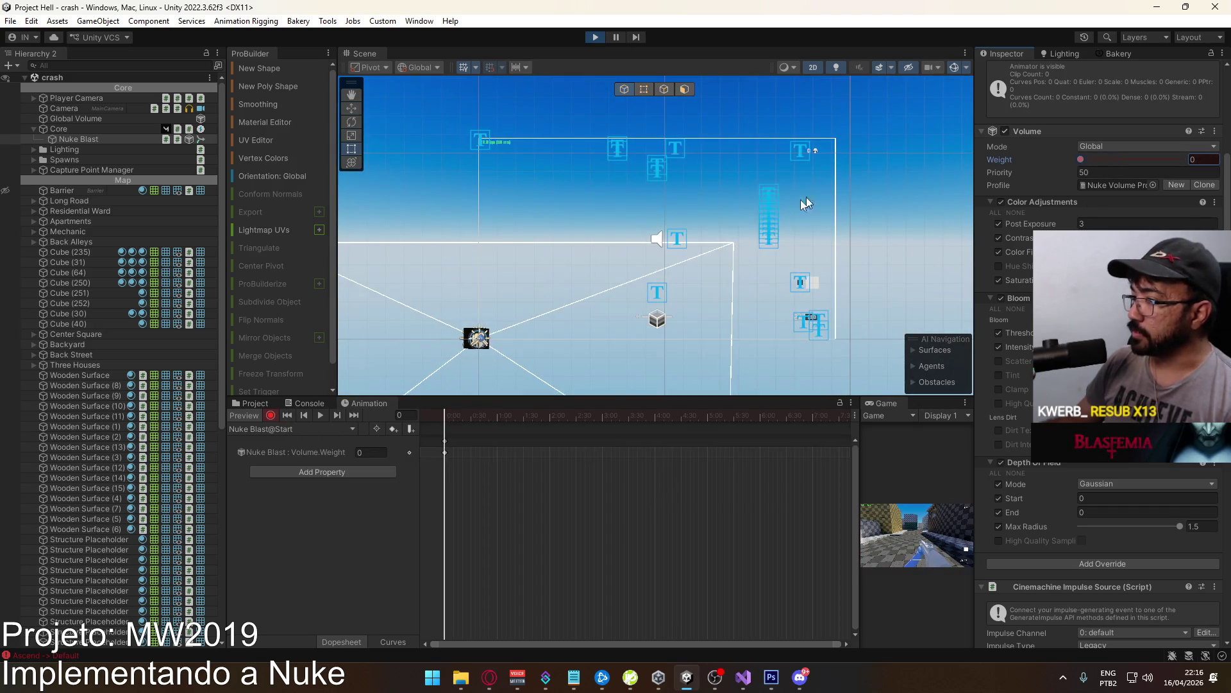
# Jump to frame 300, key Volume Weight at 1, and scrub back to check the ramp.
pyautogui.moveTo(453, 421); pyautogui.dragTo(710, 421)
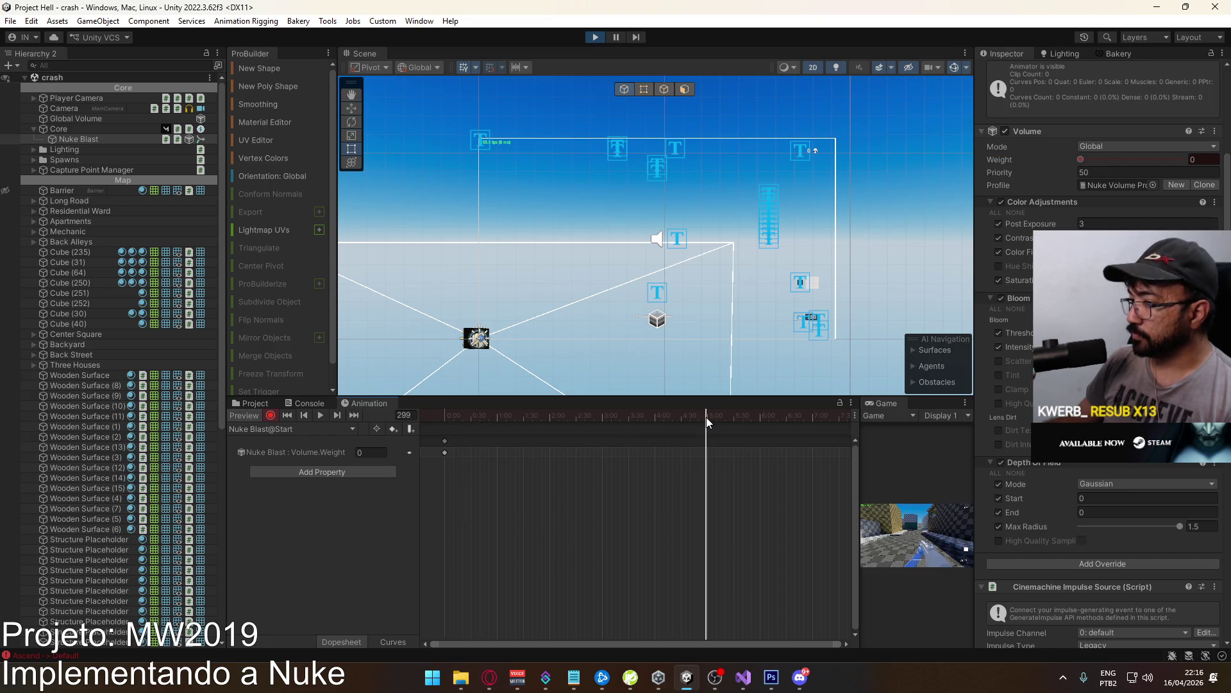
pyautogui.click(404, 415)
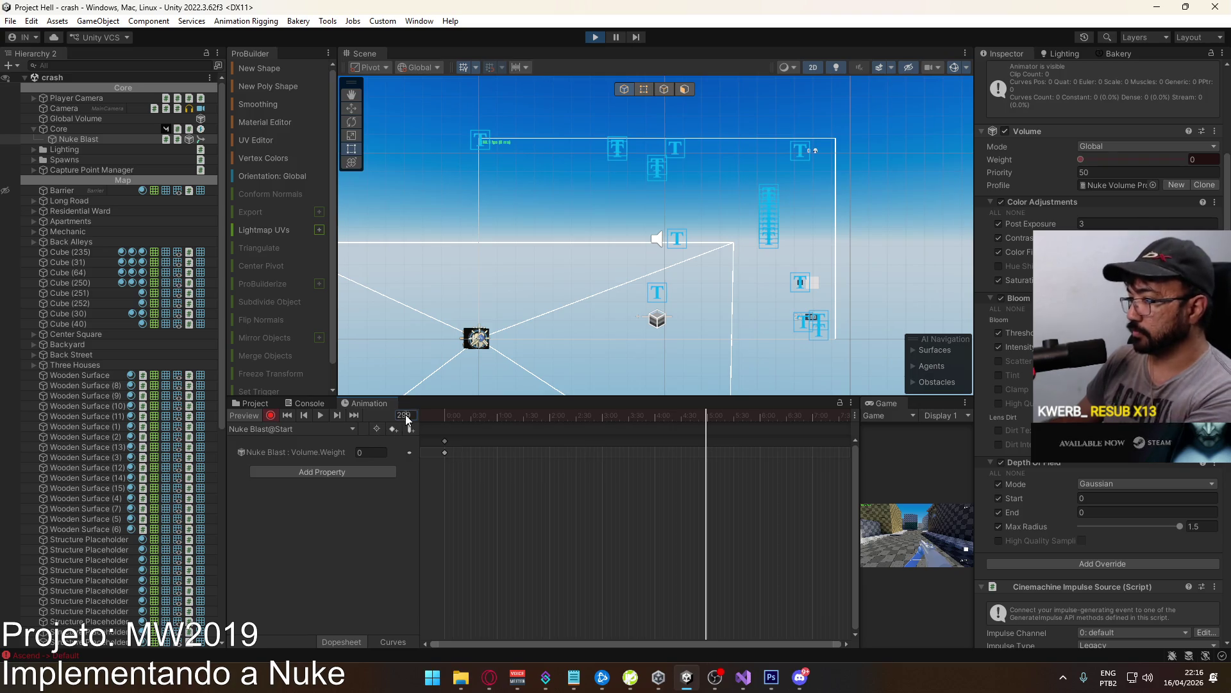
pyautogui.write('300')
pyautogui.press('Return')
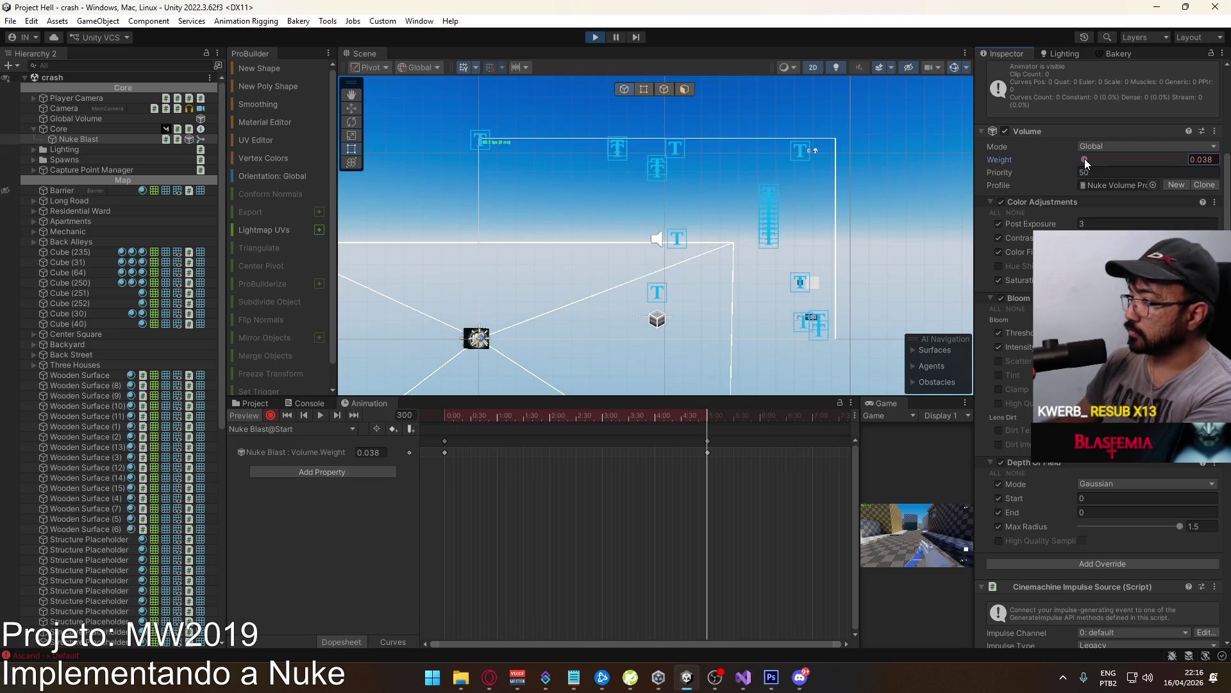
pyautogui.moveTo(1086, 164); pyautogui.dragTo(1223, 168)
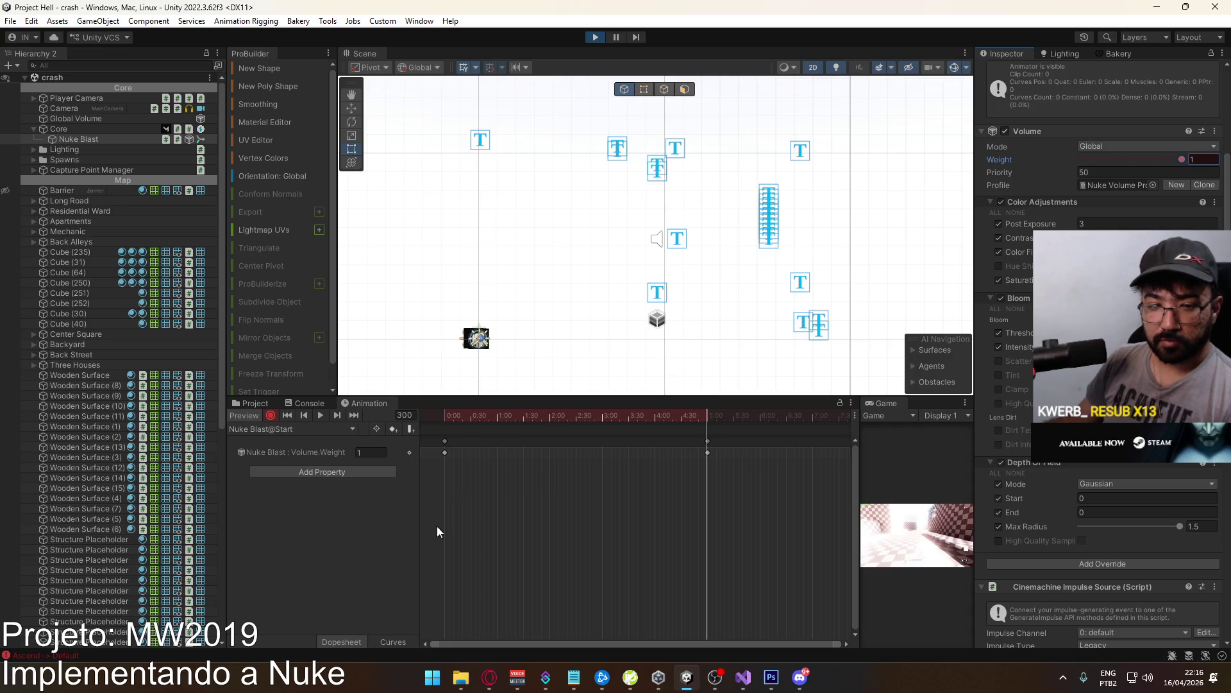
pyautogui.moveTo(710, 412); pyautogui.dragTo(329, 396)
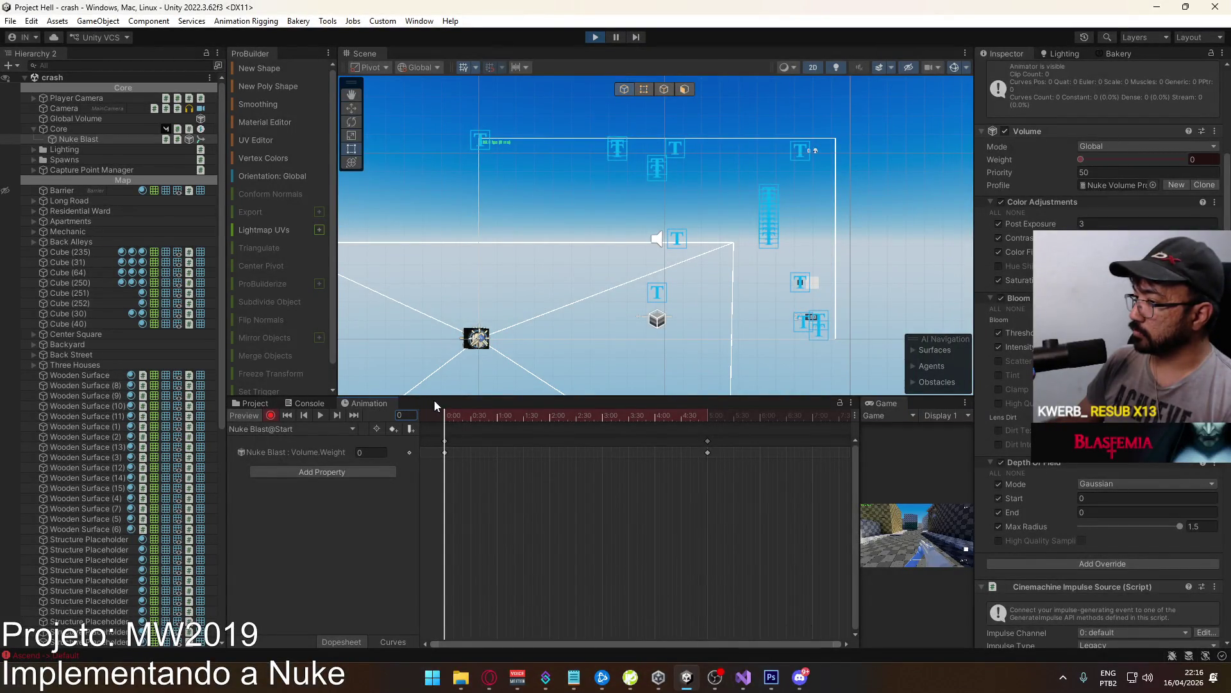
pyautogui.moveTo(434, 406)
pyautogui.mouseDown()
pyautogui.moveTo(510, 419)
pyautogui.moveTo(414, 417)
pyautogui.mouseUp()
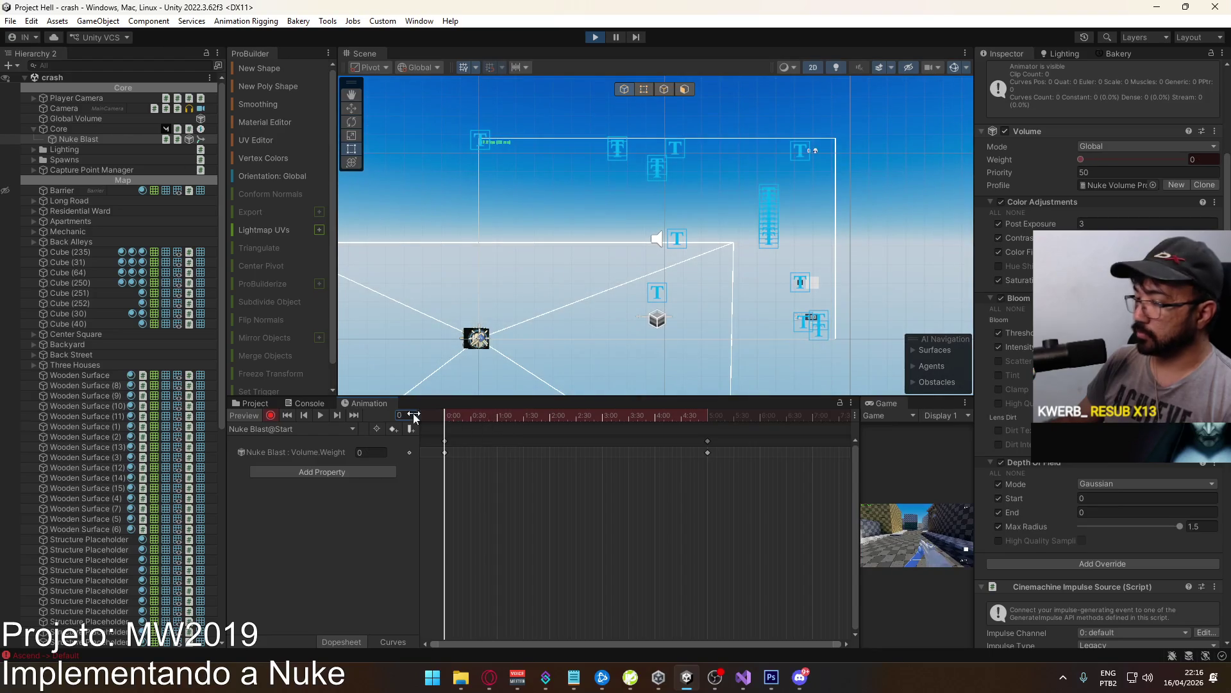
# Show the Volume.Weight property in Curves view and fit the whole curve.
pyautogui.rightClick(412, 456)
pyautogui.click(393, 641)
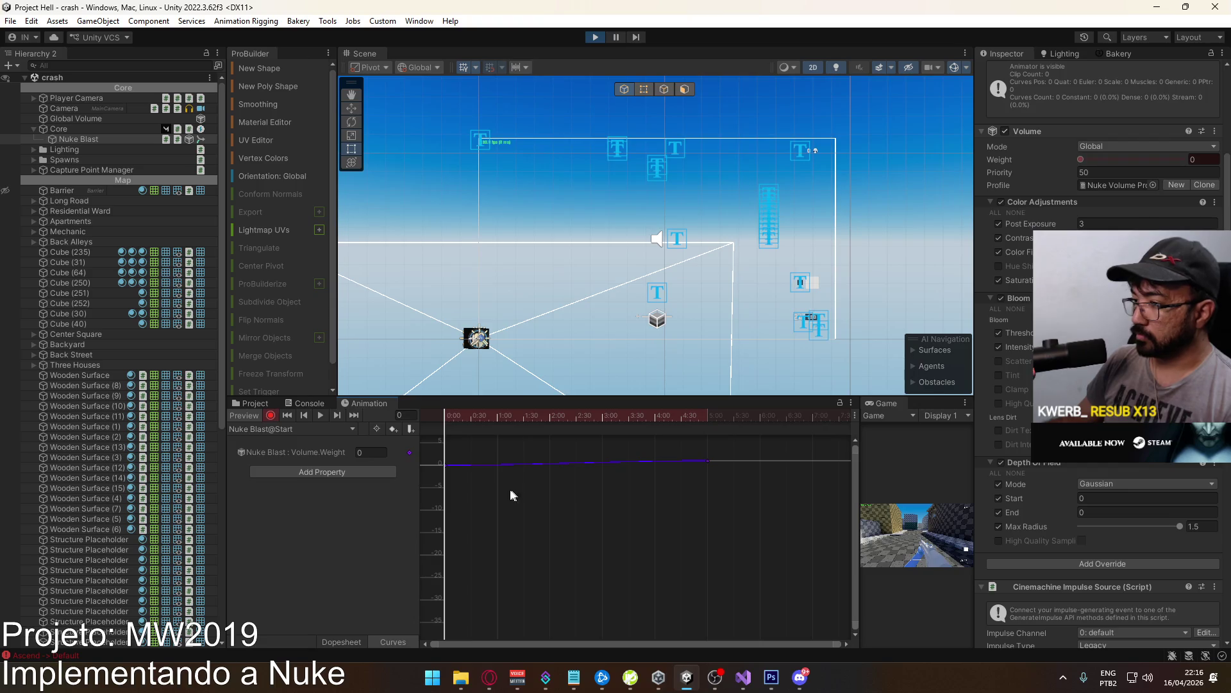
pyautogui.press('f')
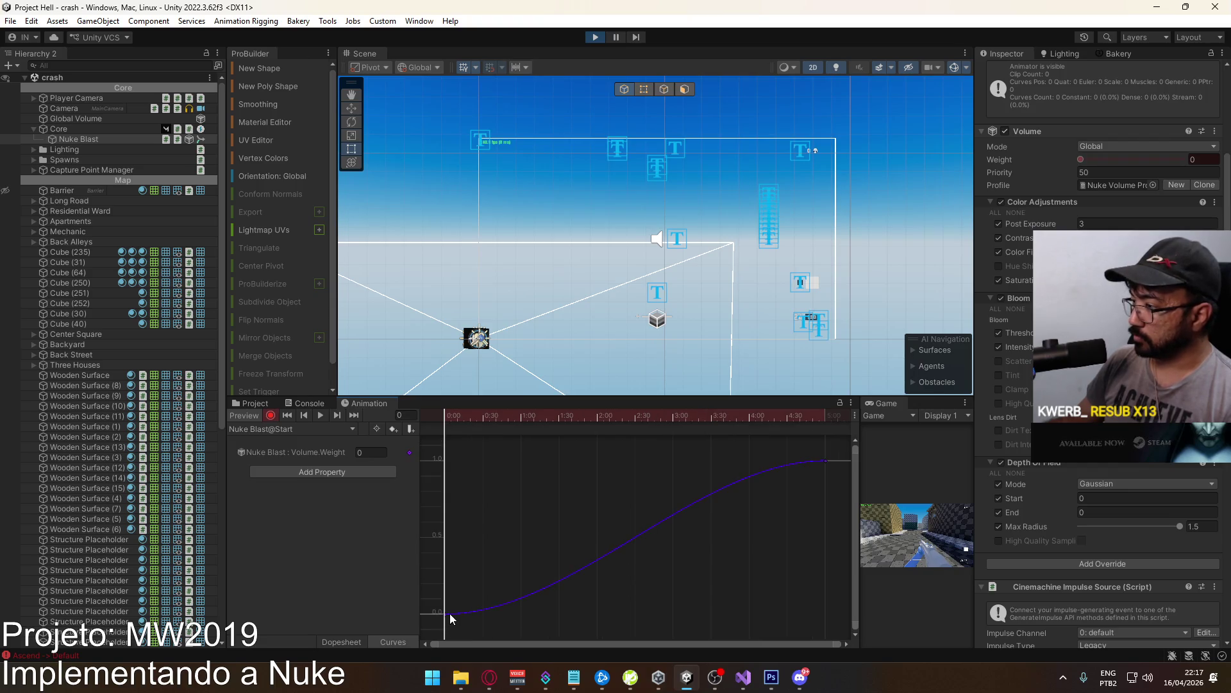
pyautogui.click(446, 614)
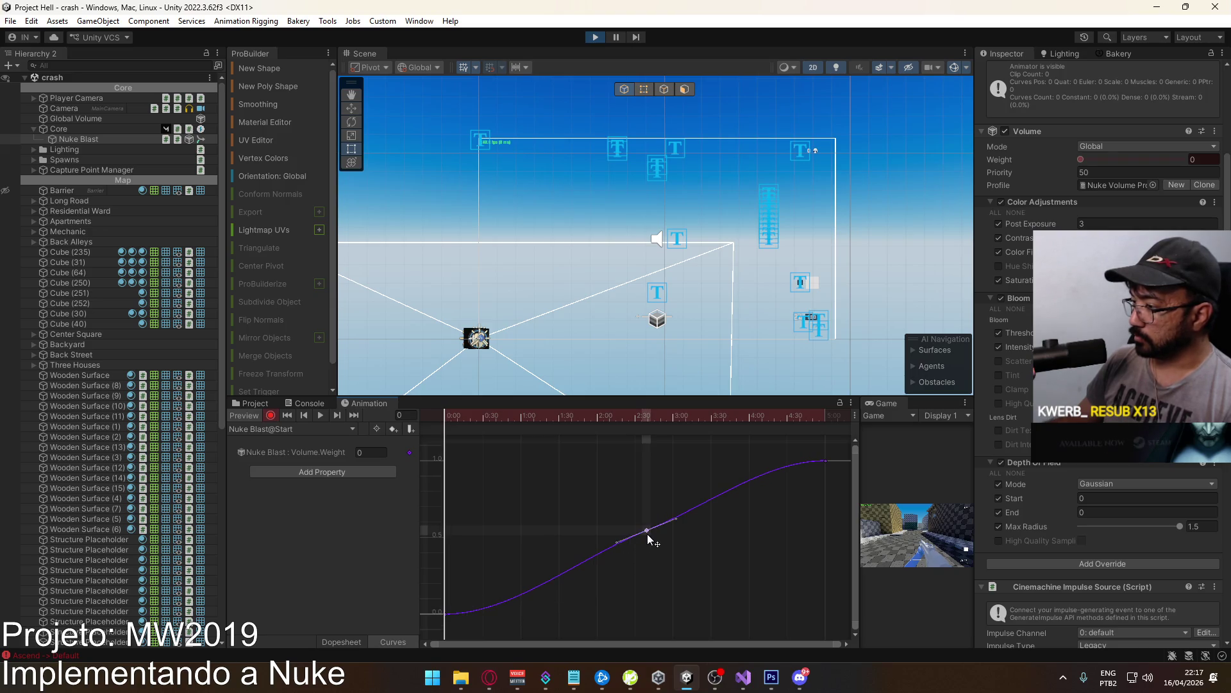
# Add a key near 3:00 and drag it into an S-shaped ease, then preview and exit.
pyautogui.doubleClick(669, 538)
pyautogui.moveTo(699, 526); pyautogui.dragTo(708, 509)
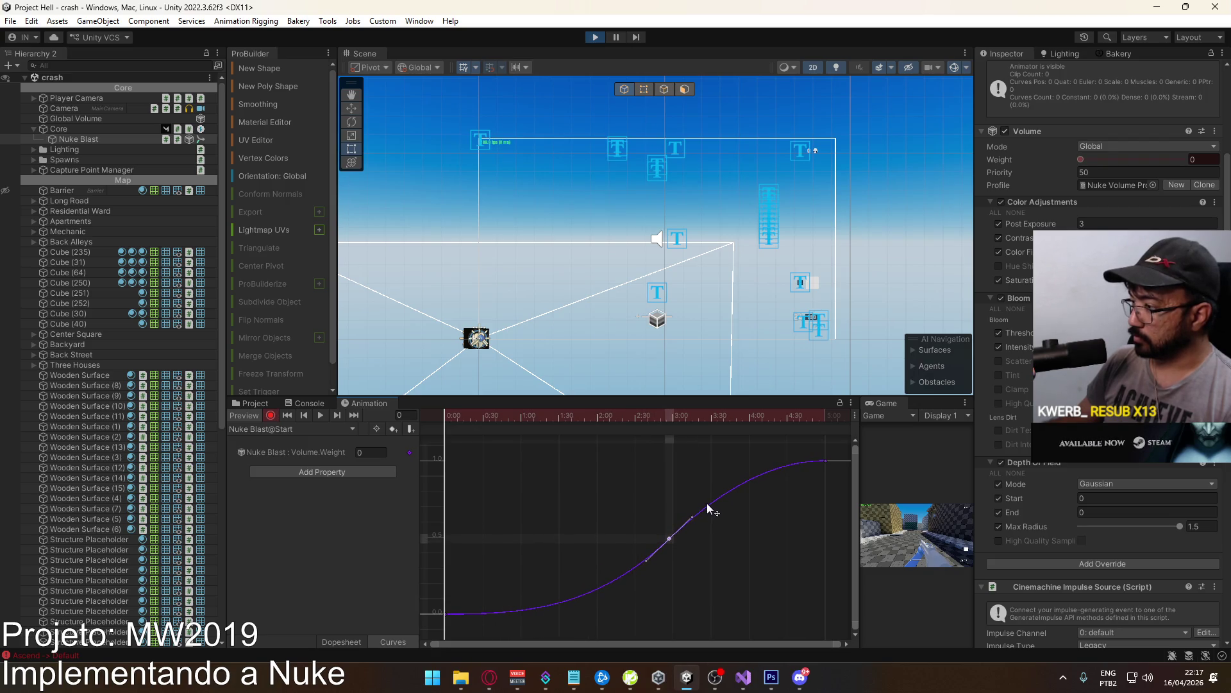
pyautogui.moveTo(671, 545); pyautogui.dragTo(703, 492)
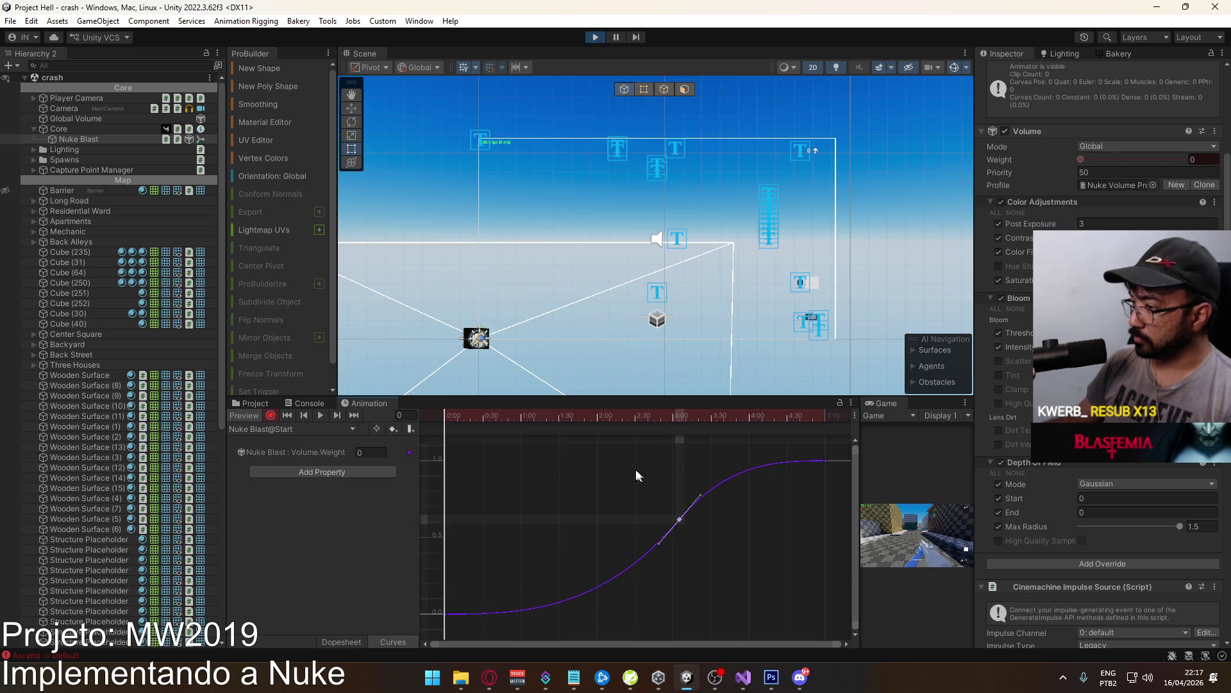
pyautogui.moveTo(448, 421); pyautogui.dragTo(824, 441)
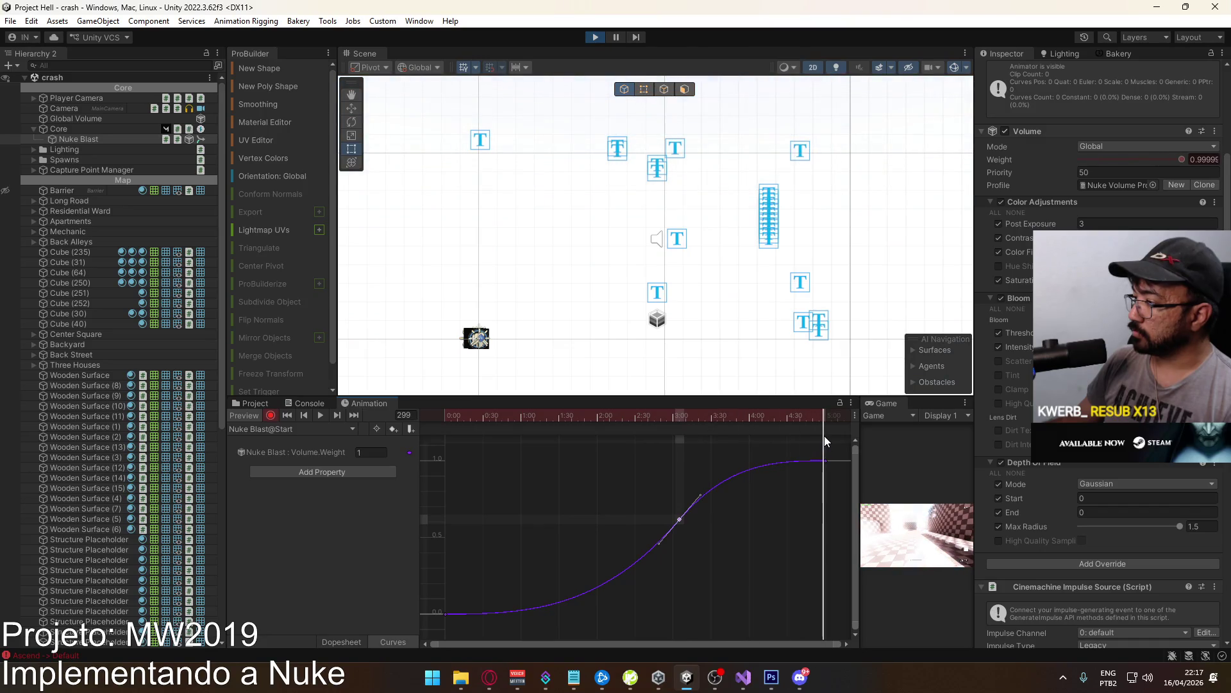
pyautogui.click(271, 415)
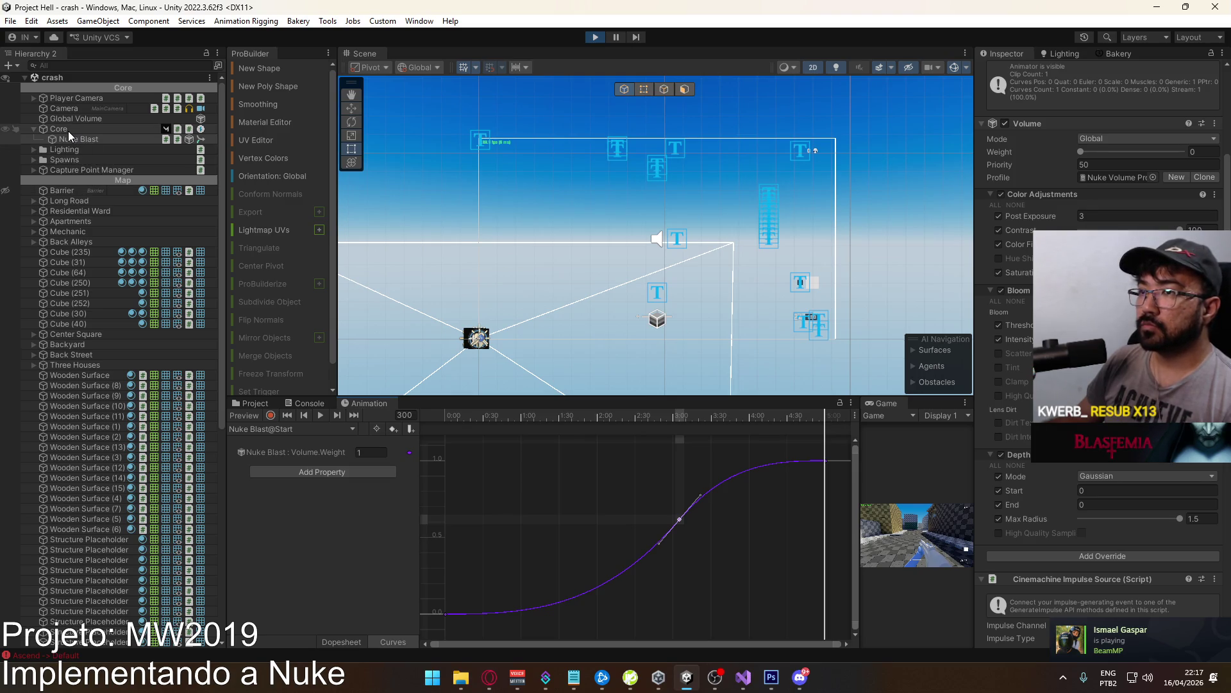
# Expand Canvas: Scoreboard's Main Container in the Hierarchy, then collapse it again.
pyautogui.scroll(-10, 64, 372)
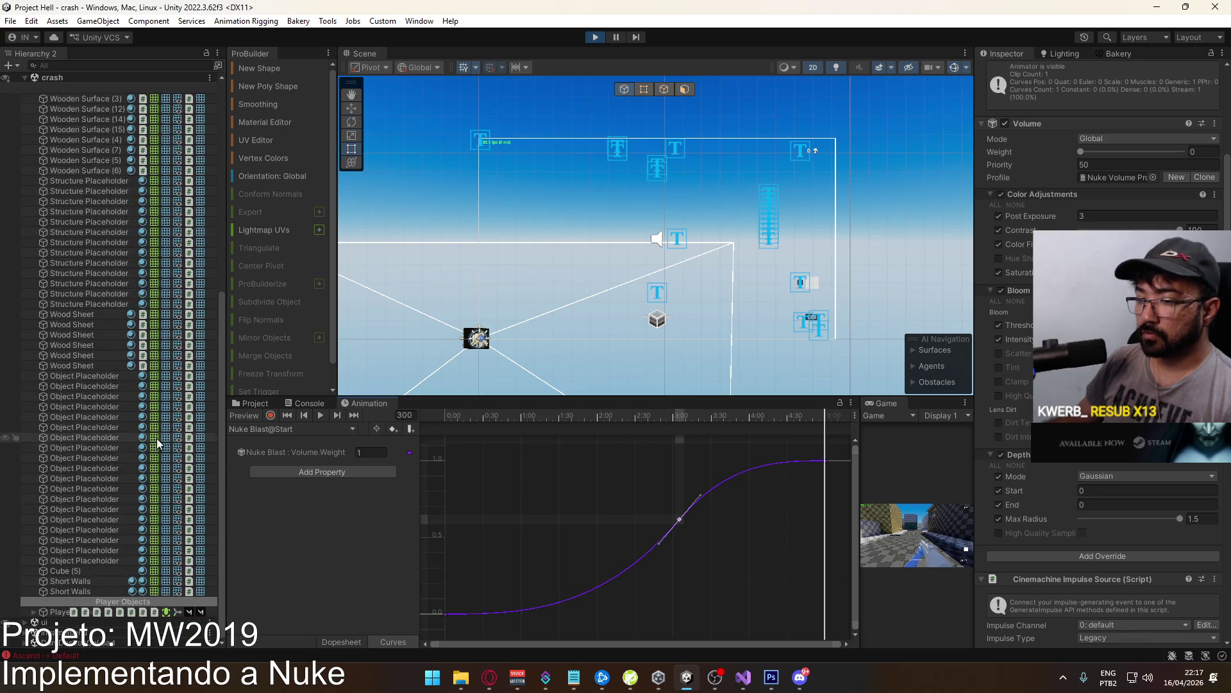
pyautogui.scroll(-1, 92, 617)
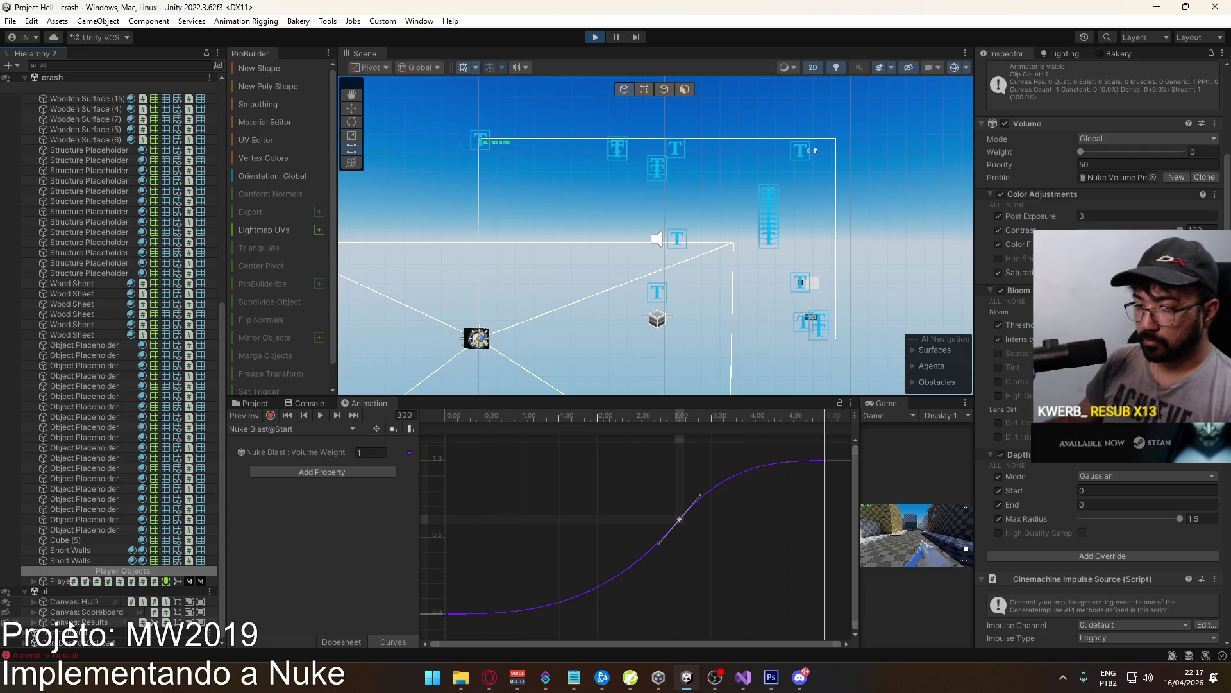
pyautogui.click(34, 611)
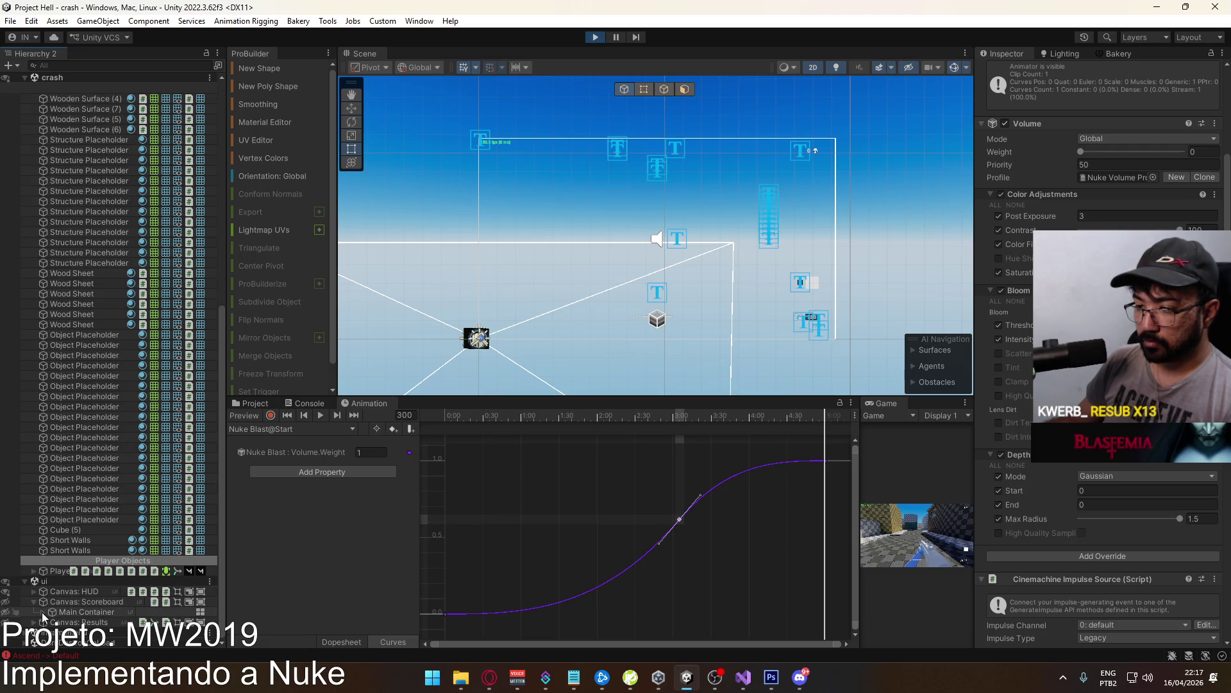
pyautogui.click(43, 612)
pyautogui.scroll(-1, 73, 593)
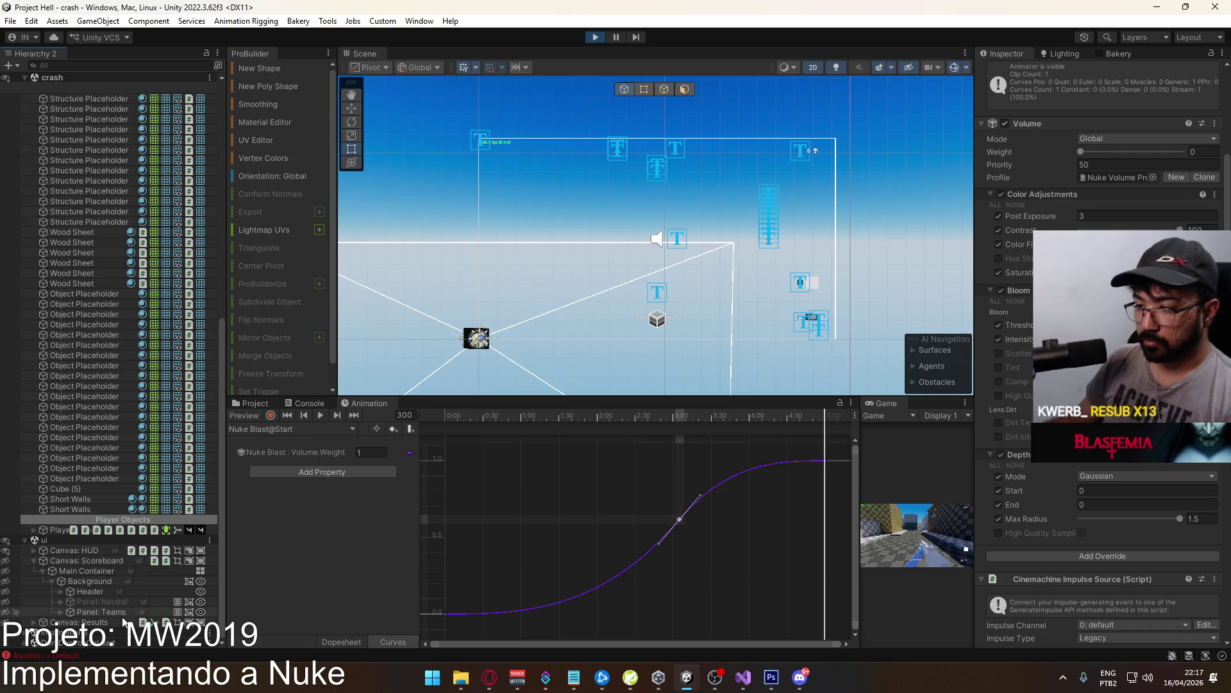
pyautogui.click(34, 561)
# Browse Canvas: HUD > Main Container > Nuke Notification Panel and its Caller Container.
pyautogui.click(36, 601)
pyautogui.scroll(-1, 41, 599)
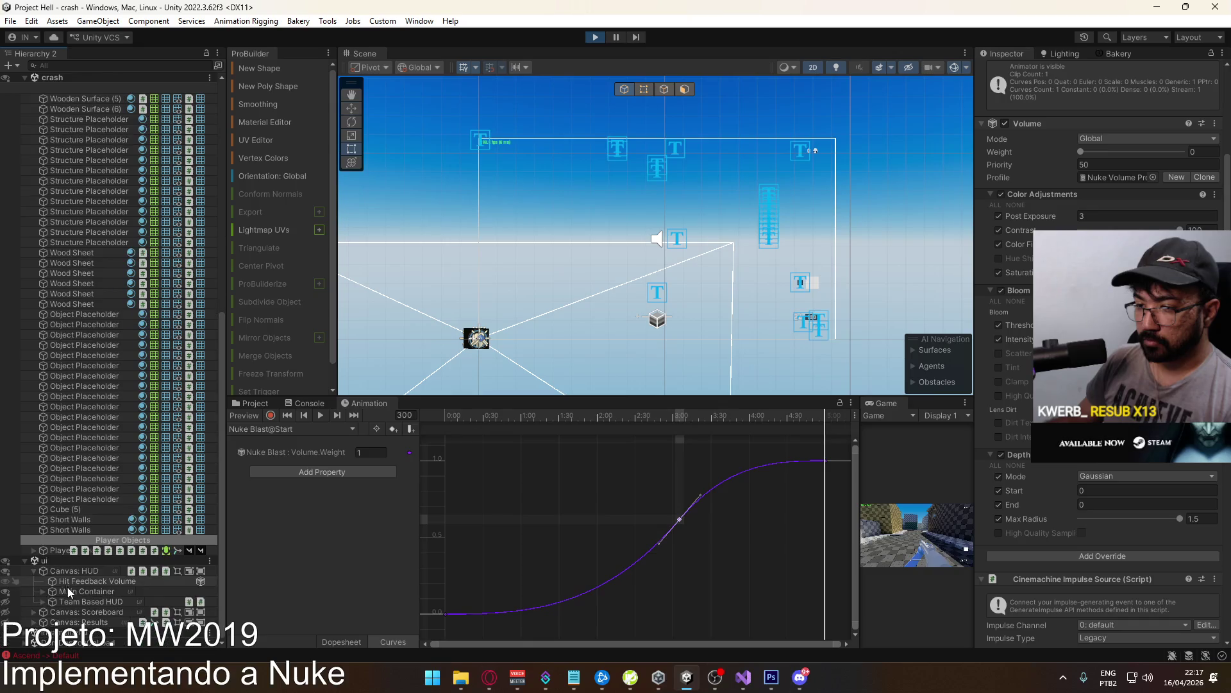
pyautogui.click(43, 592)
pyautogui.scroll(-7, 77, 513)
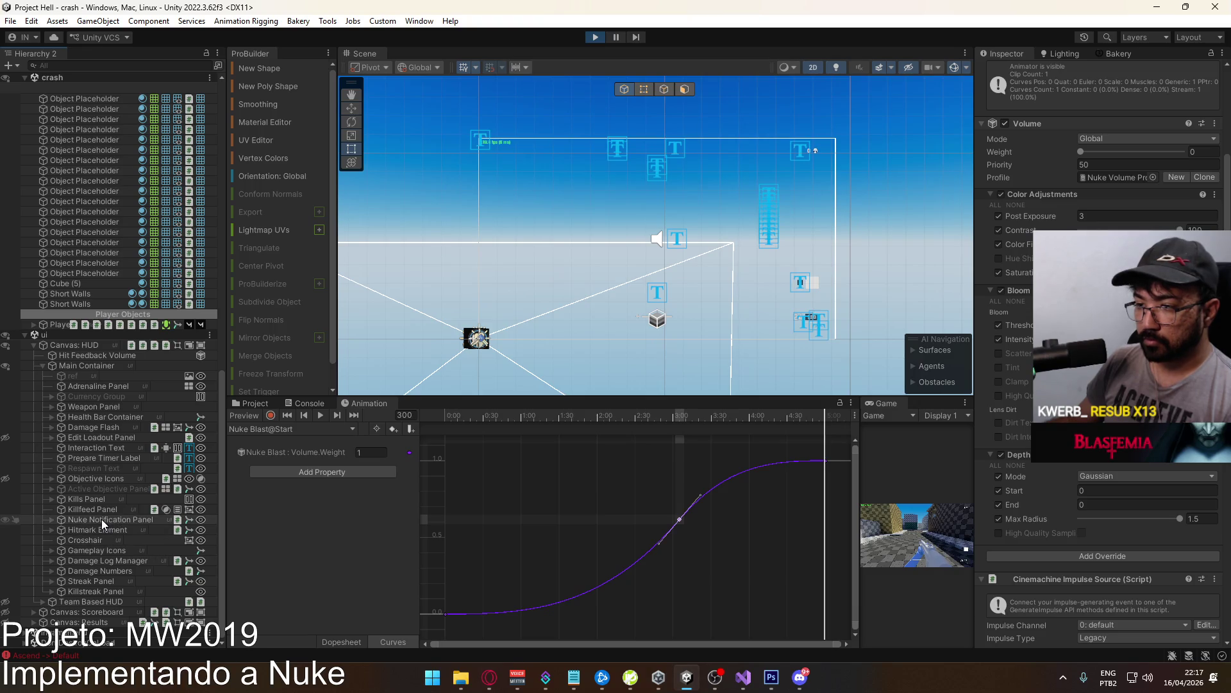
pyautogui.click(52, 520)
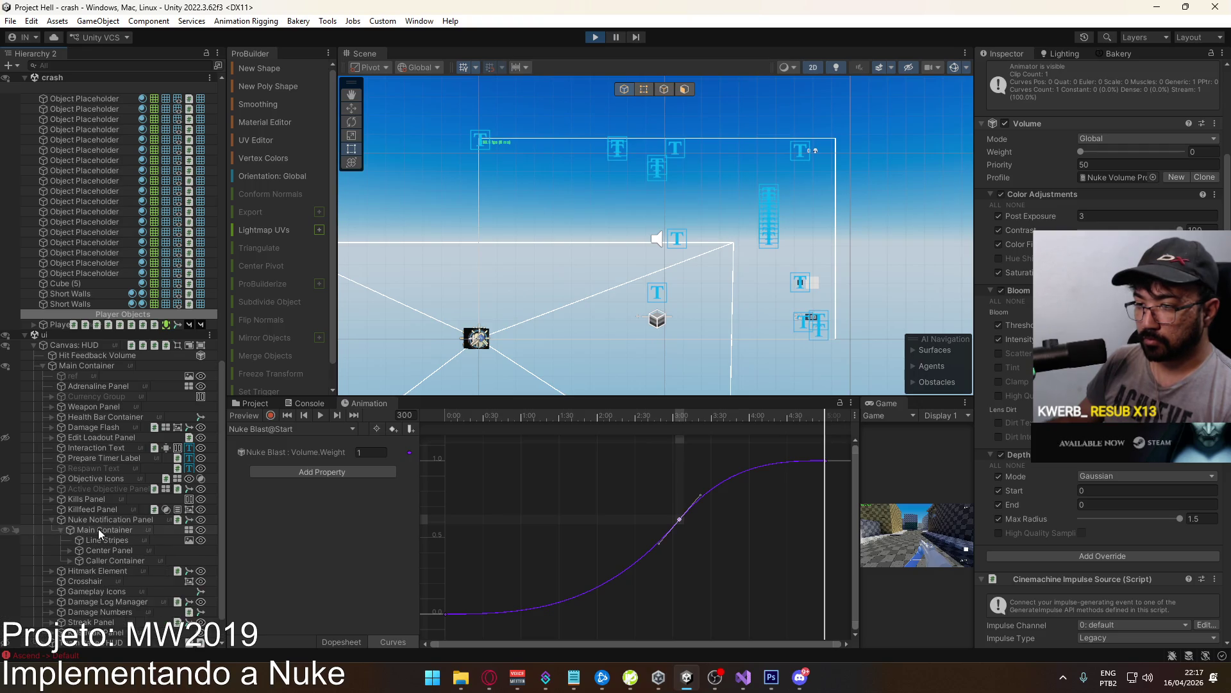
pyautogui.scroll(-1, 185, 560)
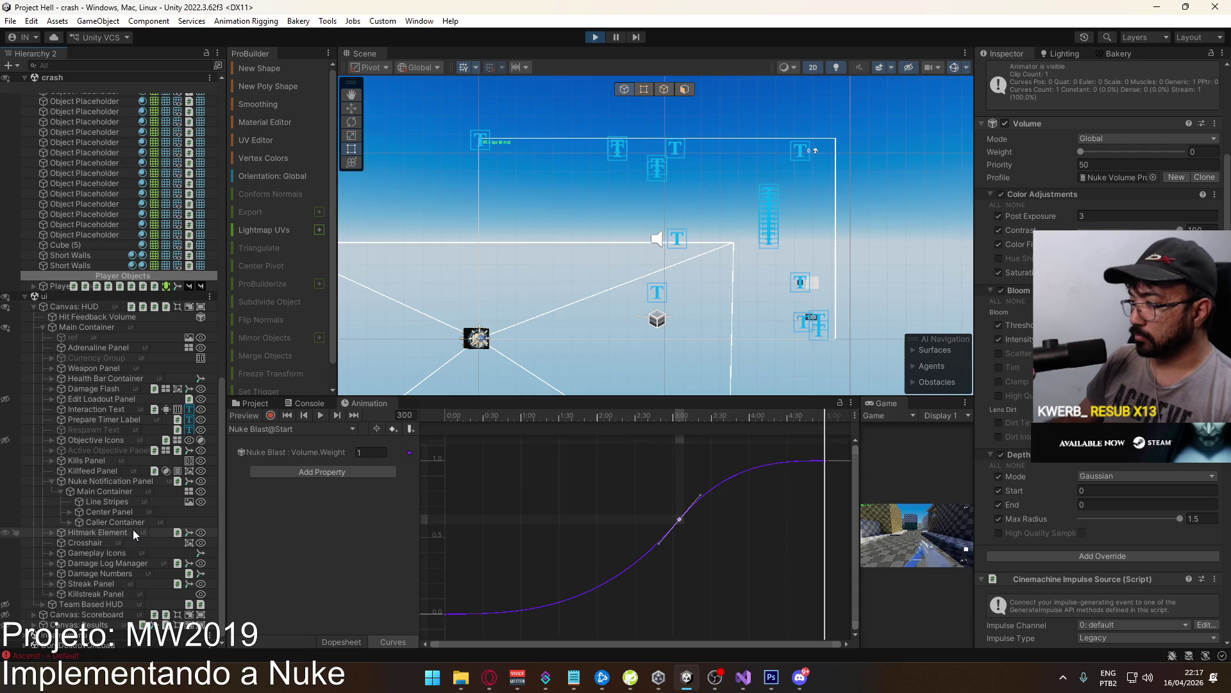
pyautogui.click(70, 522)
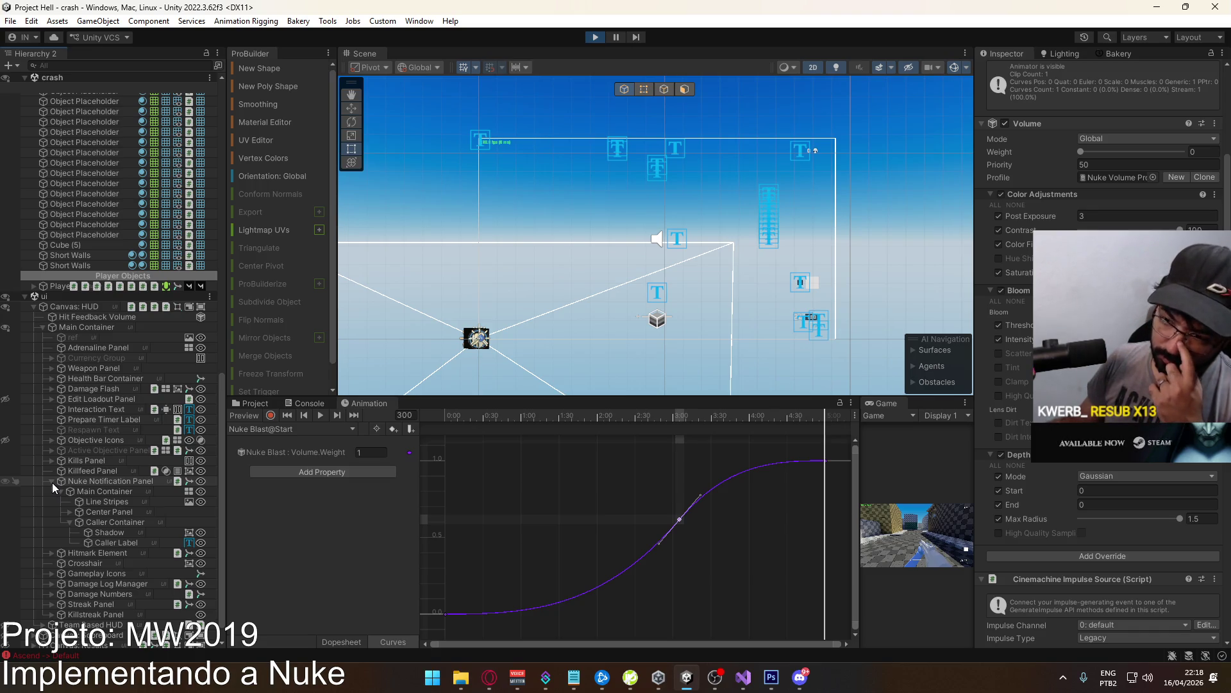
pyautogui.click(51, 482)
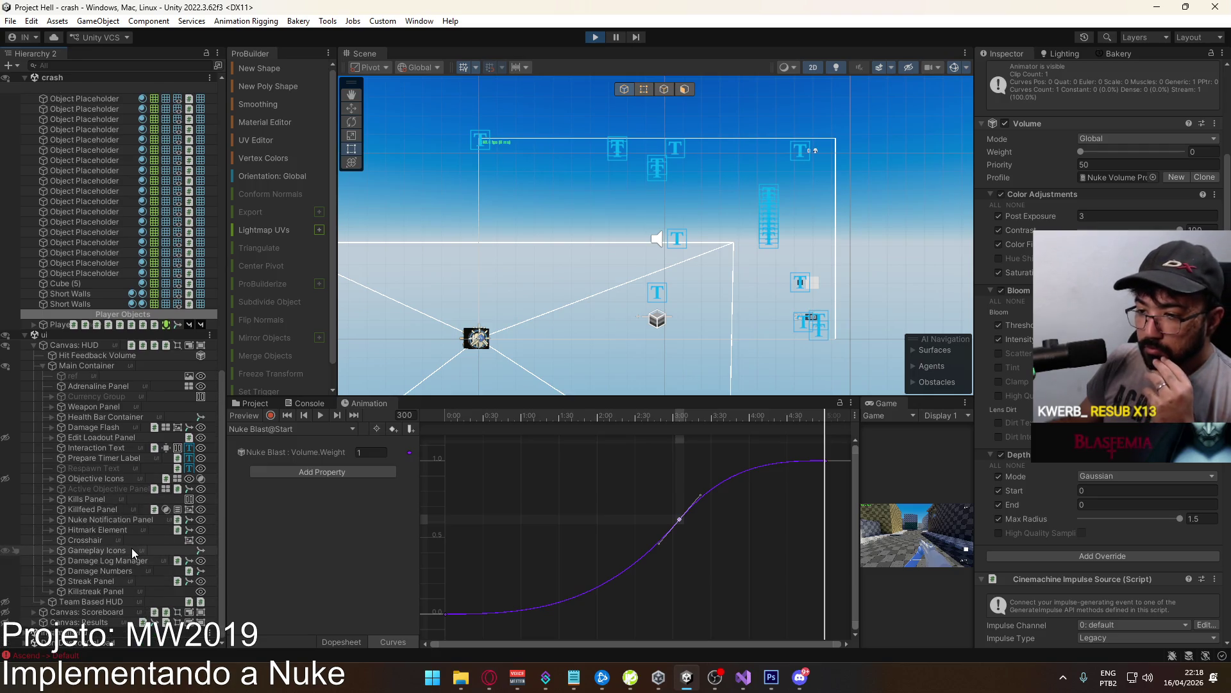
# Adjust the middle key's tangent so the curve passes 0.616 near 3:05.
pyautogui.scroll(-3, 165, 586)
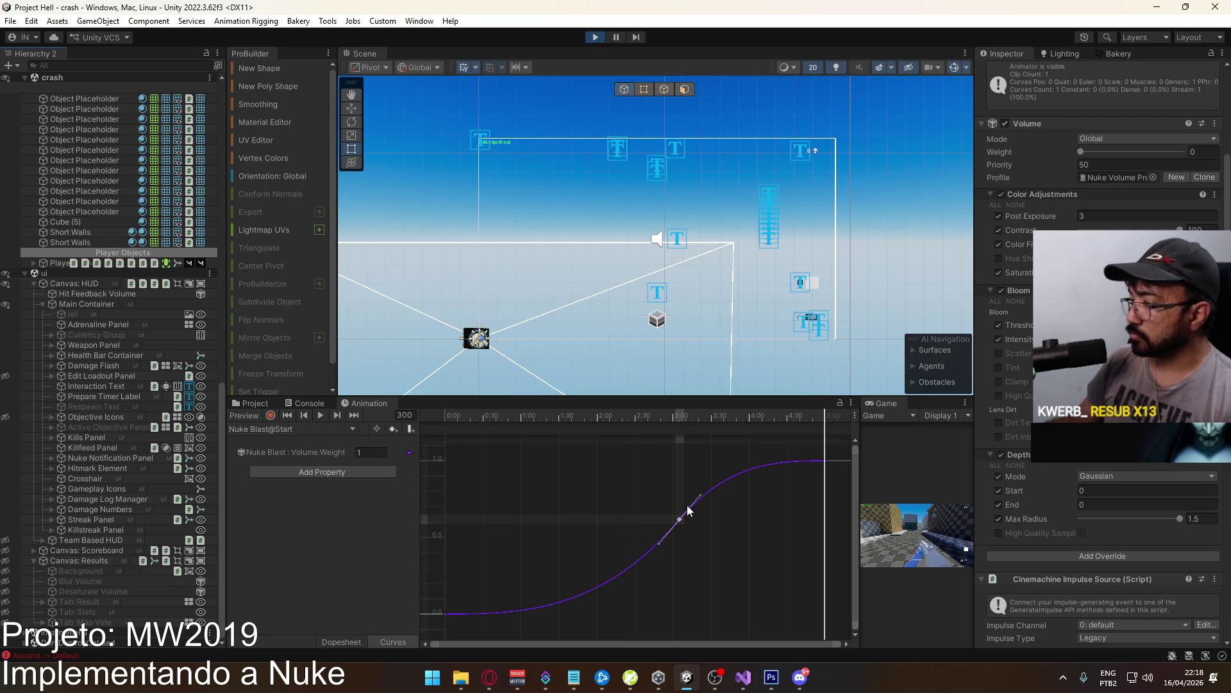
pyautogui.moveTo(489, 417)
pyautogui.mouseDown()
pyautogui.moveTo(461, 417)
pyautogui.moveTo(827, 423)
pyautogui.mouseUp()
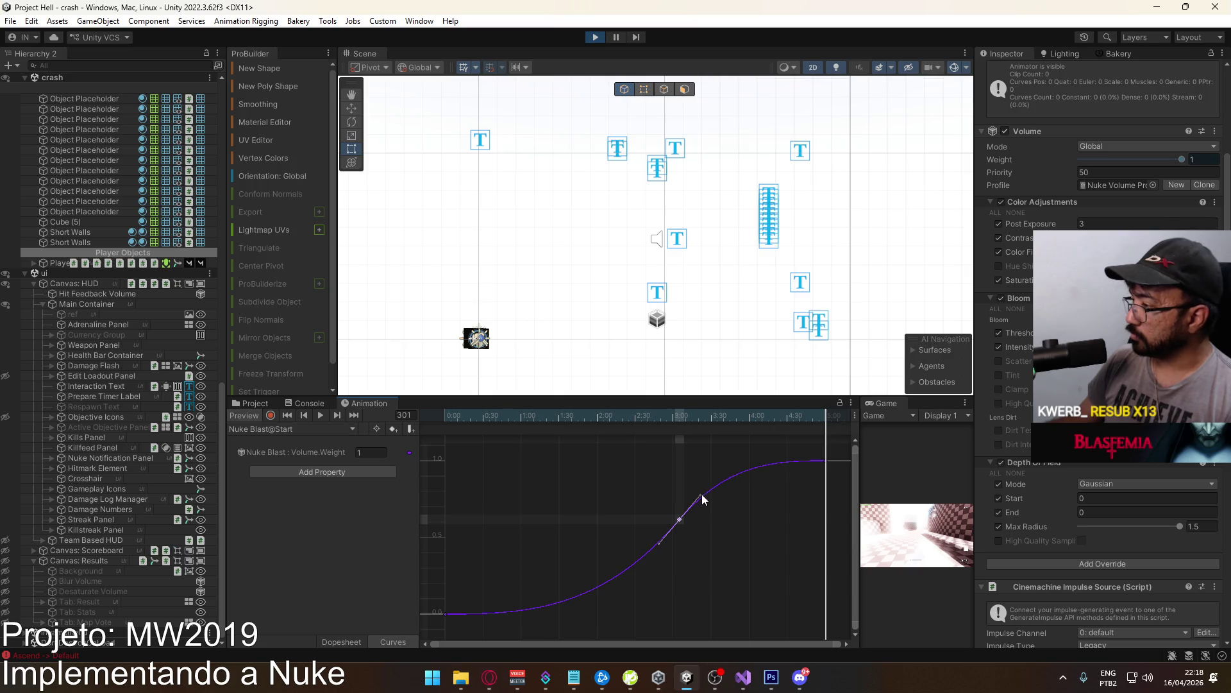
pyautogui.moveTo(703, 499); pyautogui.dragTo(679, 524)
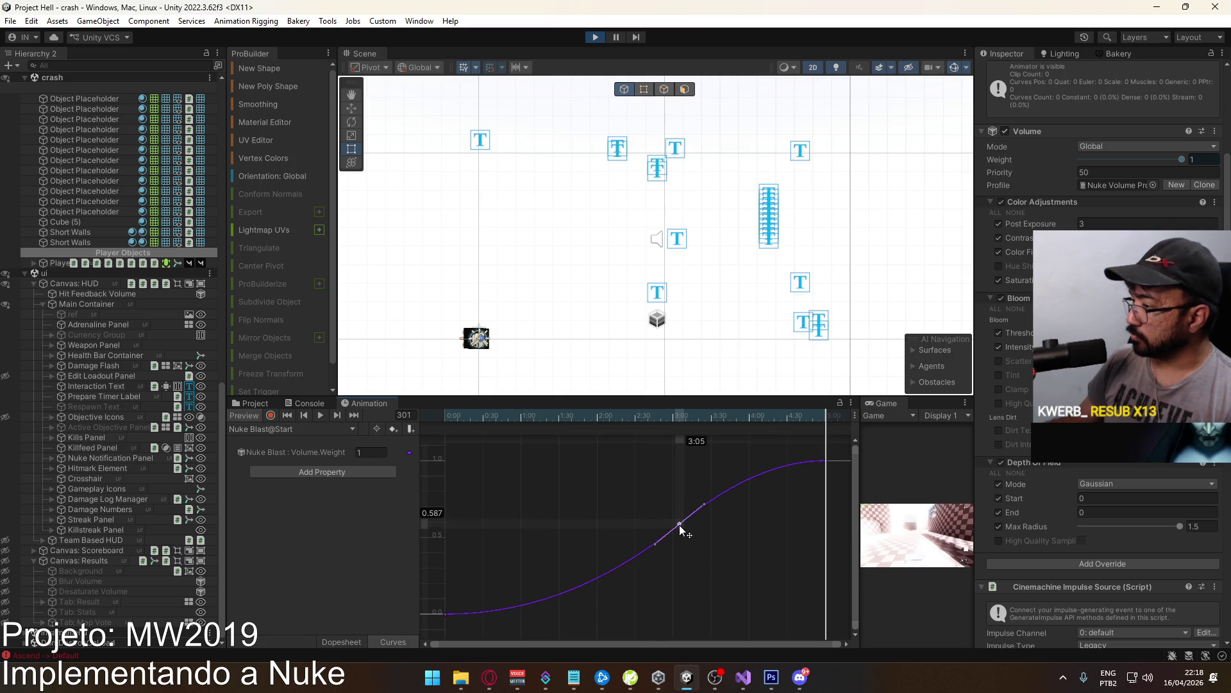
# Stop play mode and open the crash scene from the Scenes folder.
pyautogui.click(594, 38)
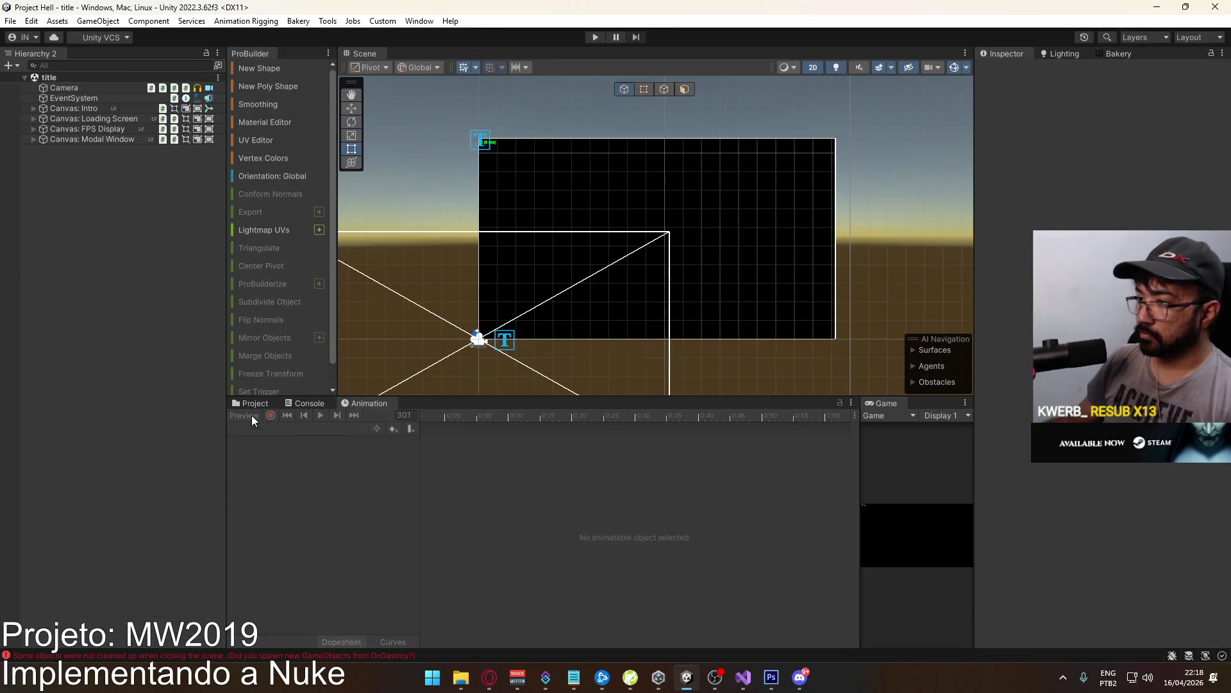
pyautogui.scroll(-5, 309, 563)
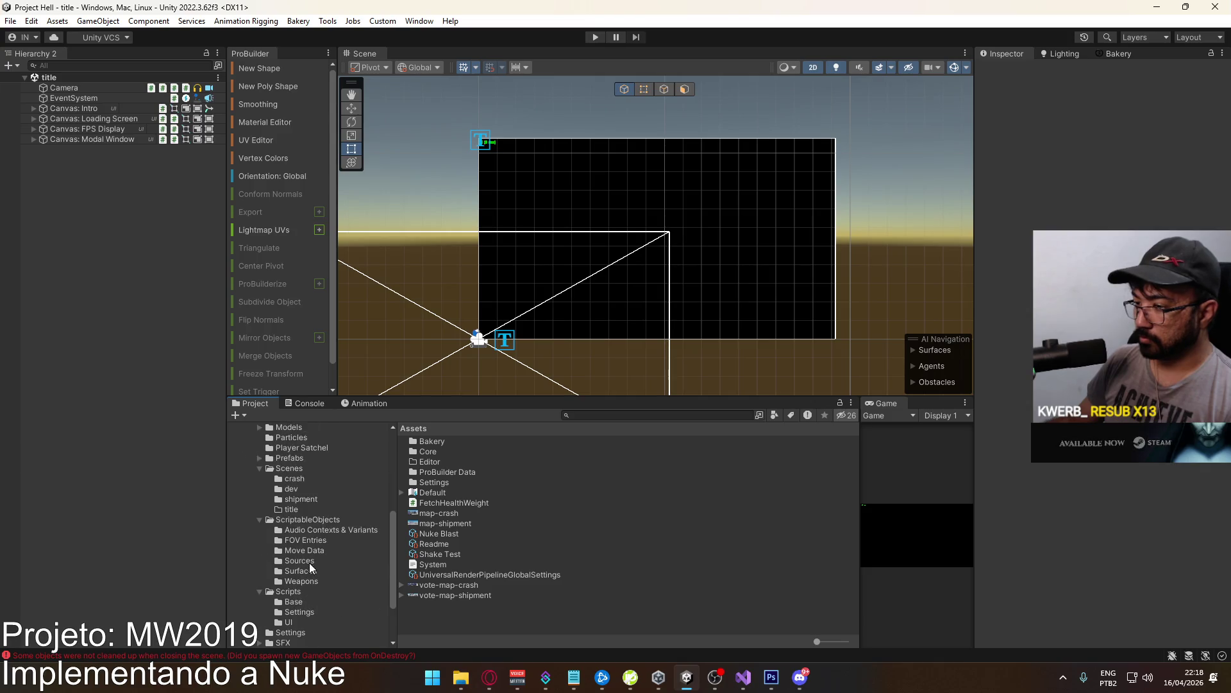
pyautogui.click(301, 469)
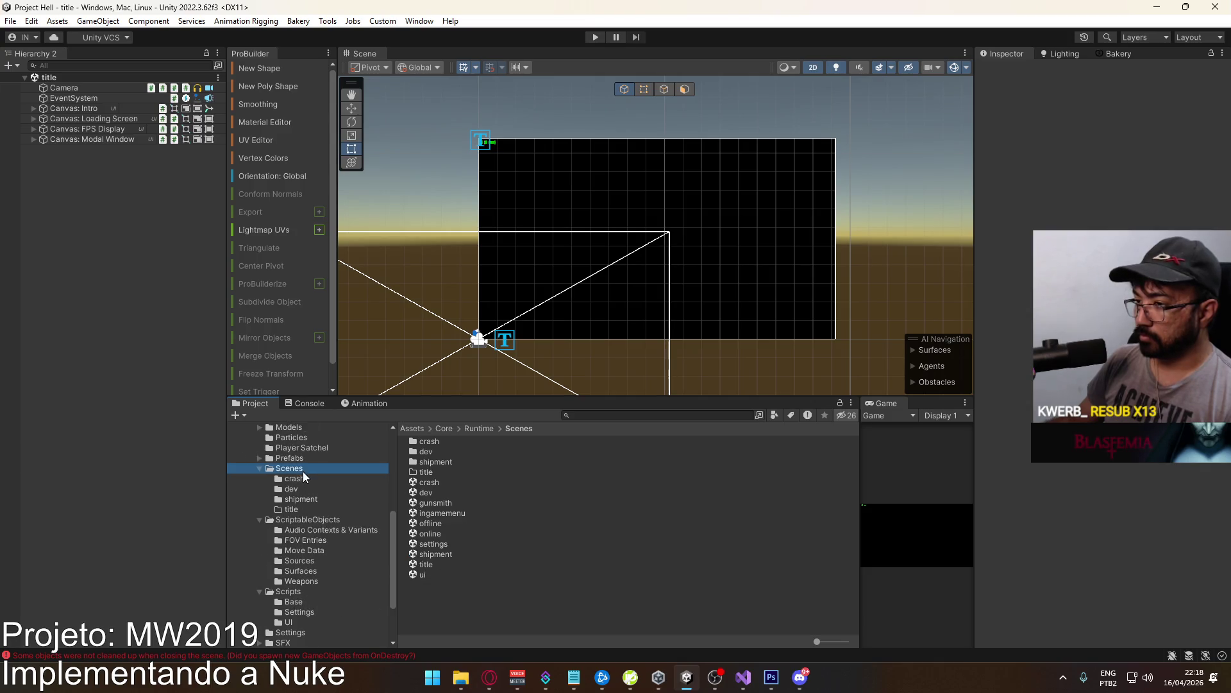
pyautogui.click(457, 483)
pyautogui.doubleClick(457, 482)
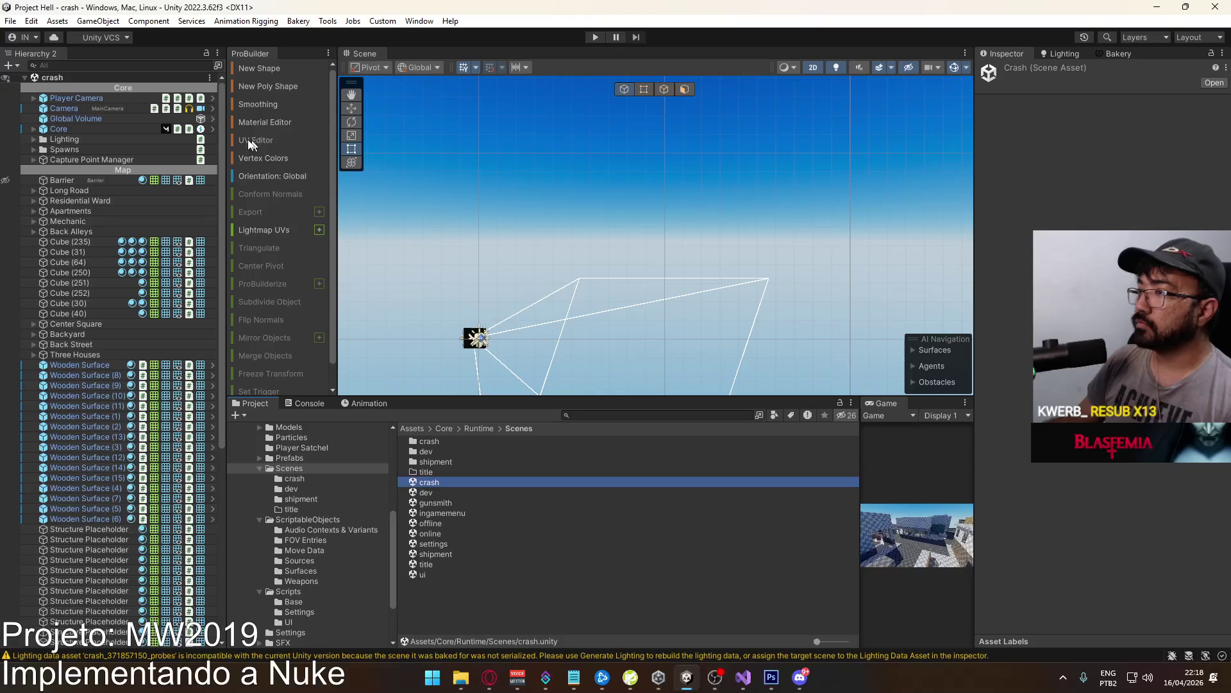
# Inspect the Global Volume and Core > Nuke Blast in crash, then open the title scene.
pyautogui.click(90, 147)
pyautogui.click(82, 159)
pyautogui.click(71, 115)
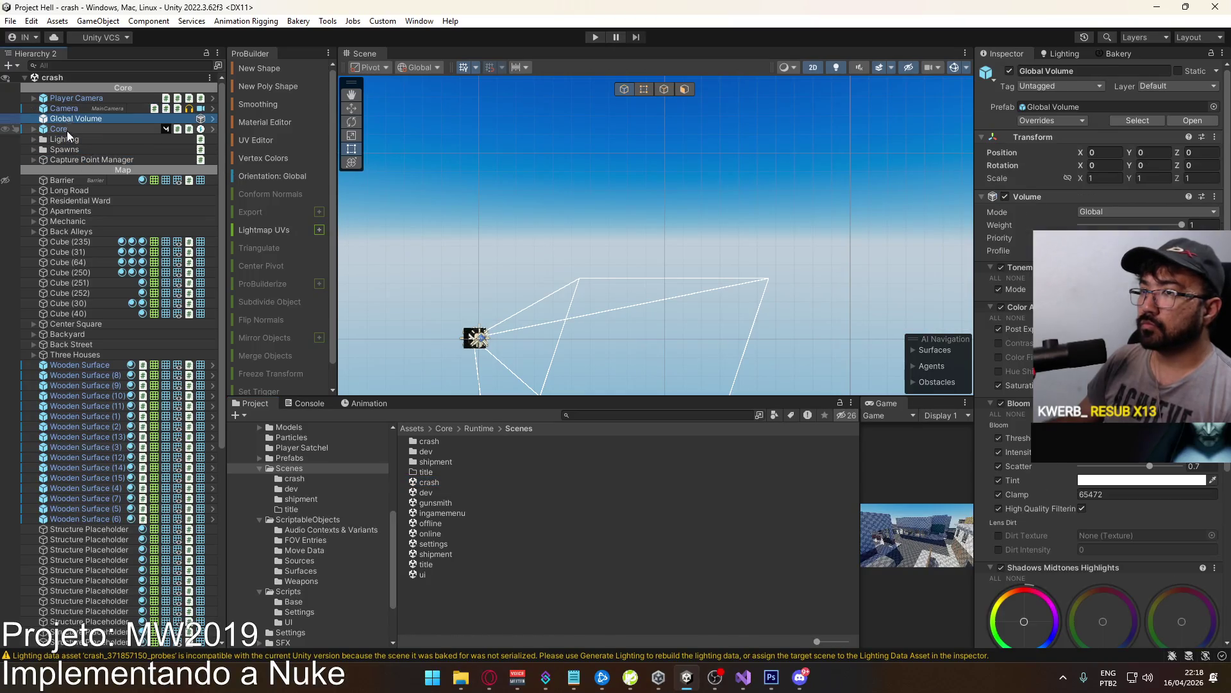
pyautogui.scroll(-5, 79, 199)
pyautogui.scroll(4, 79, 199)
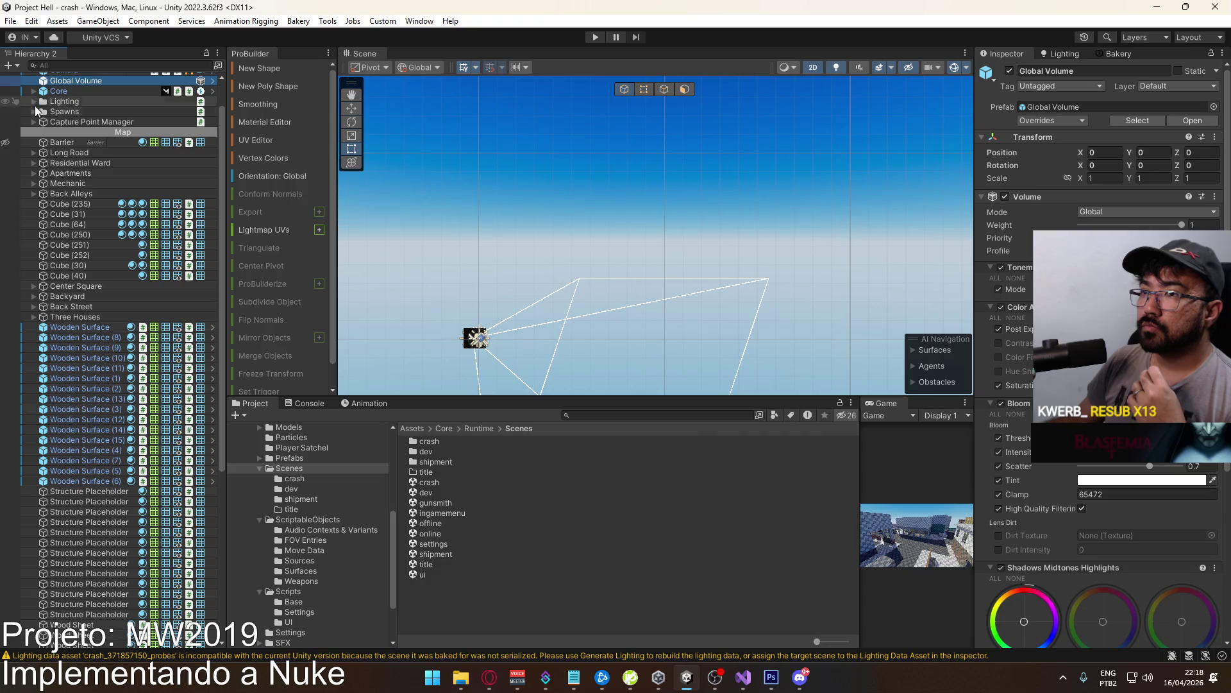
pyautogui.scroll(2, 58, 132)
pyautogui.click(33, 129)
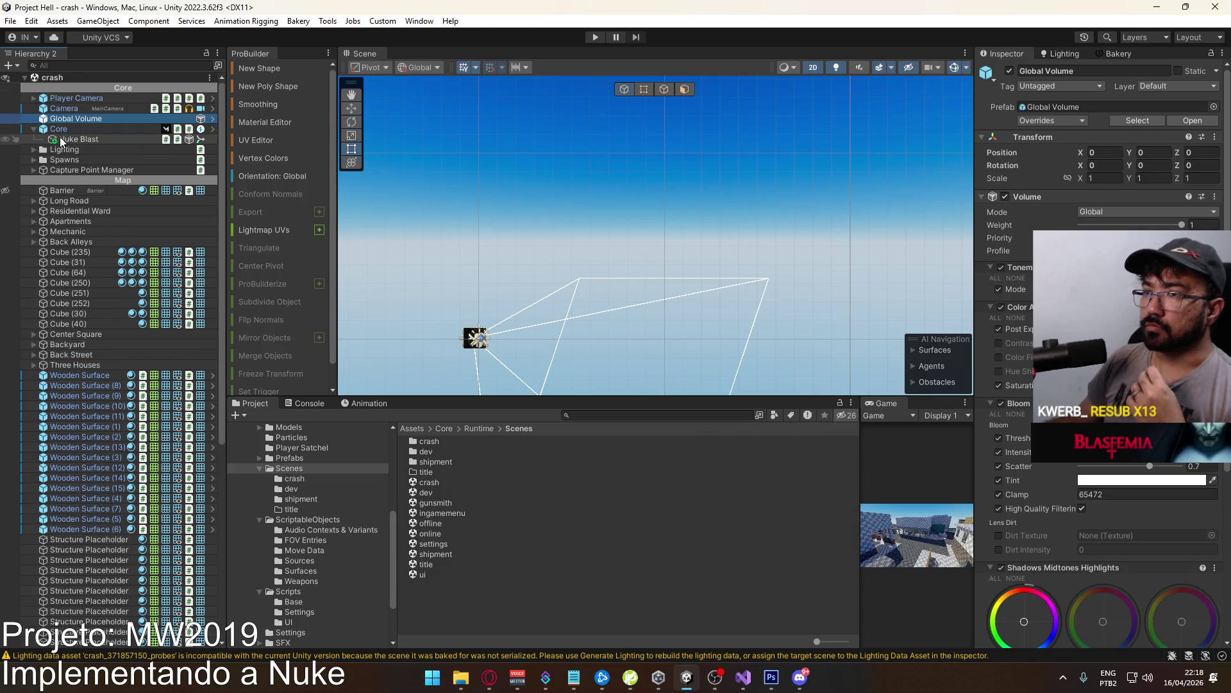
pyautogui.click(79, 139)
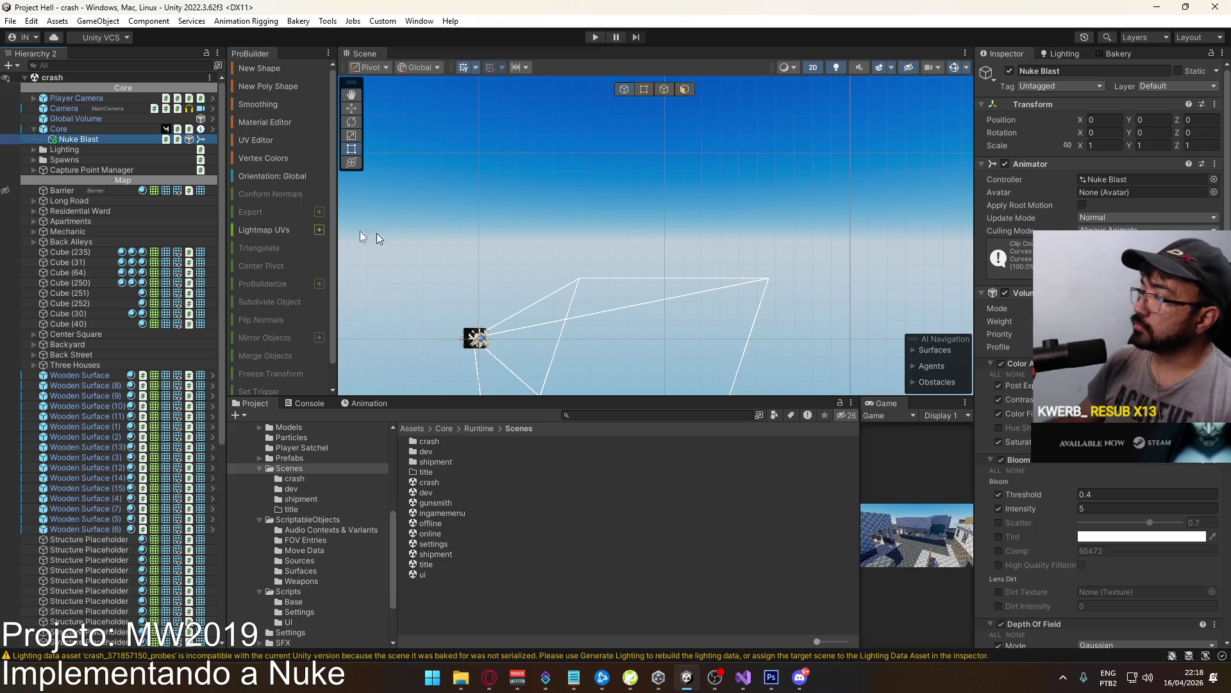
pyautogui.doubleClick(426, 565)
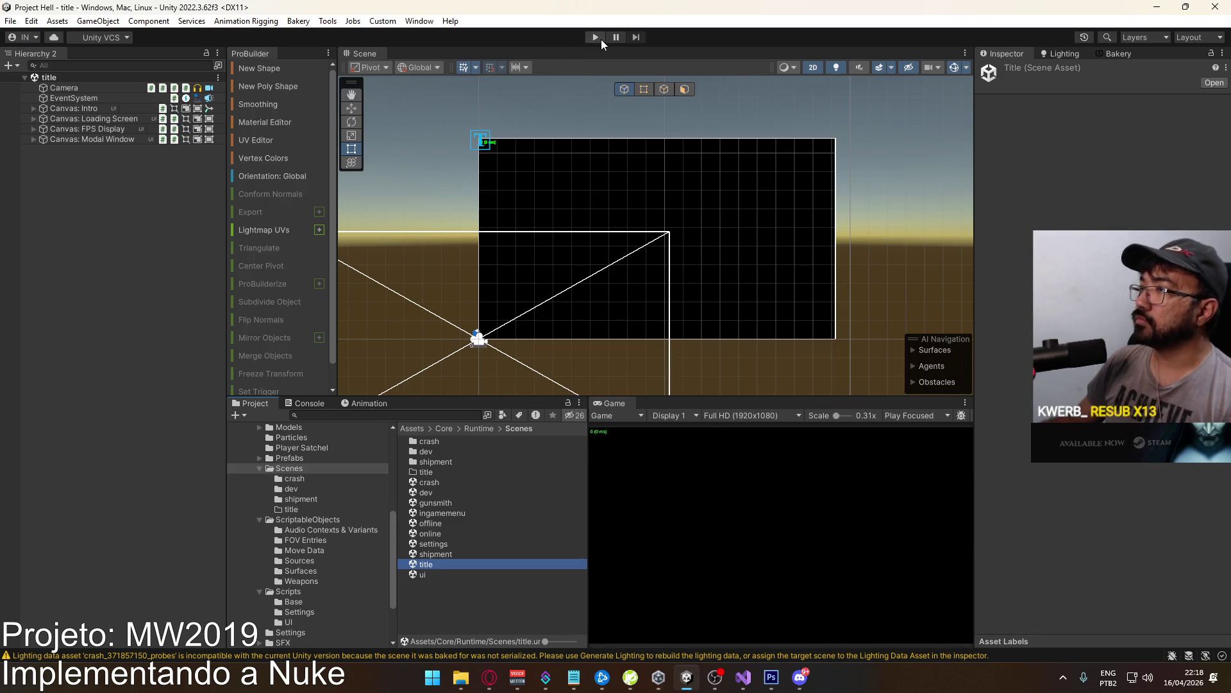
# Play the title scene, Create Match to load the crash map, then switch to Opera.
pyautogui.click(596, 37)
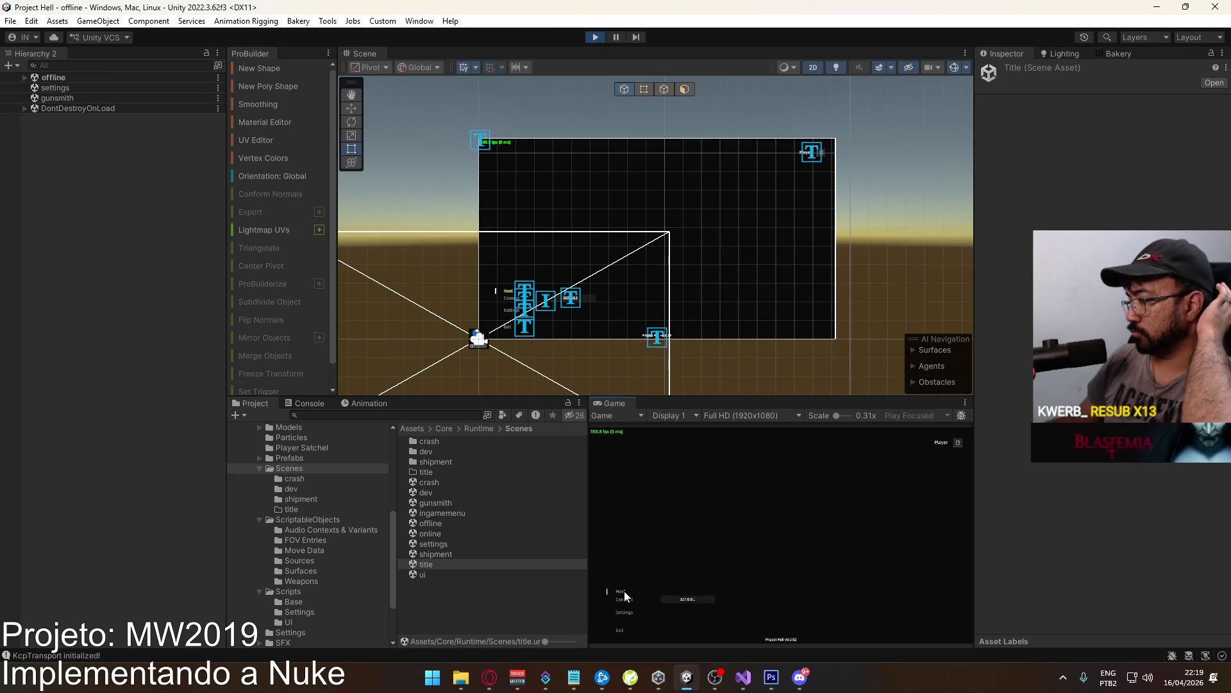
pyautogui.click(698, 633)
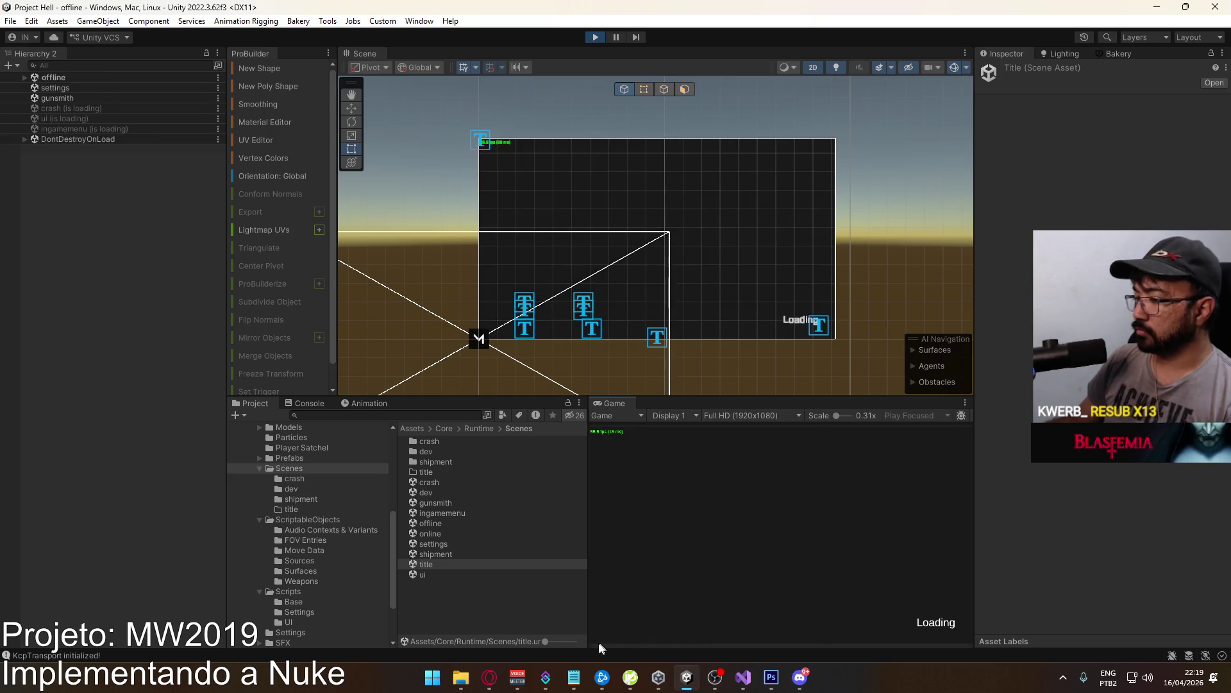
pyautogui.press('super')
pyautogui.click(490, 682)
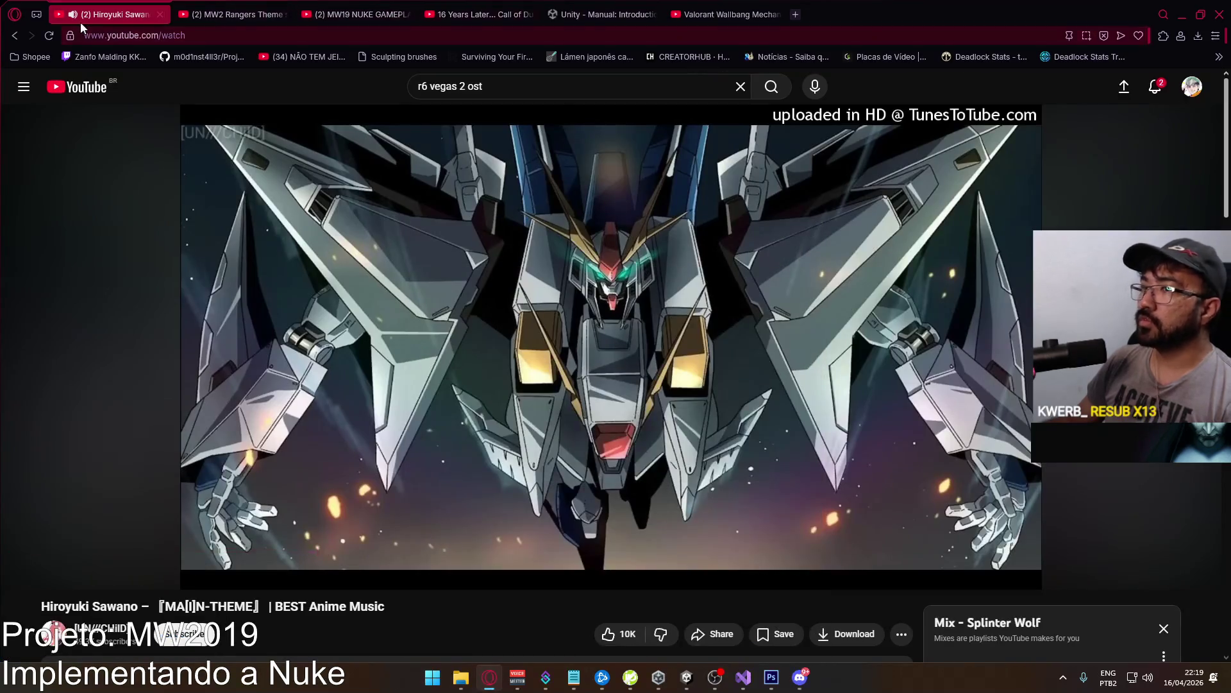